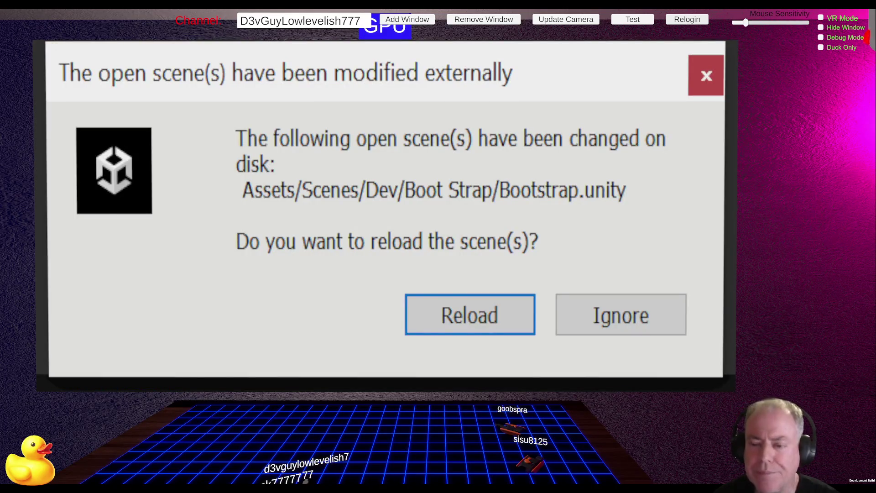
- Reload the changed Bootstrap scene, test it in play mode, stop, and switch to Chrome
left_click(502, 325)
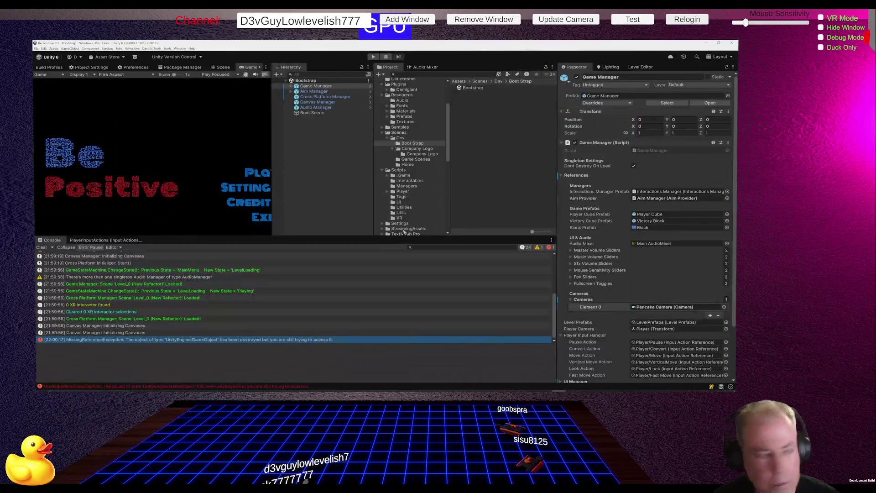
left_click(372, 57)
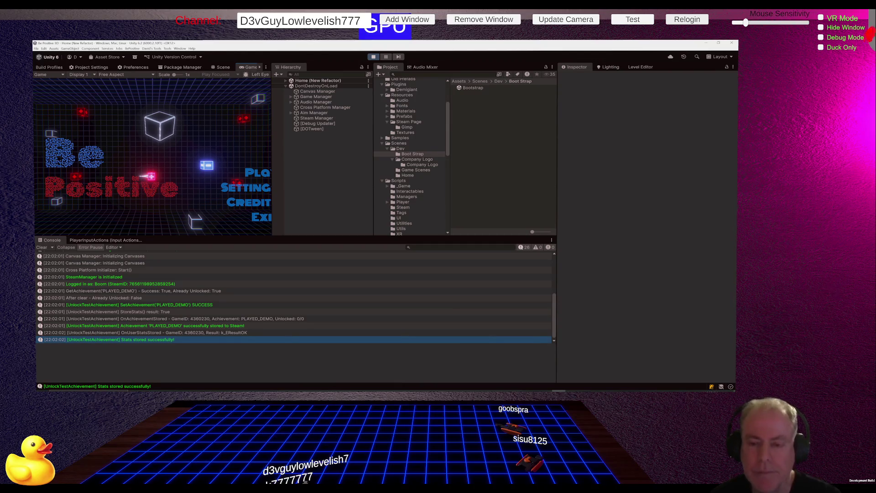
key("ctrl+p")
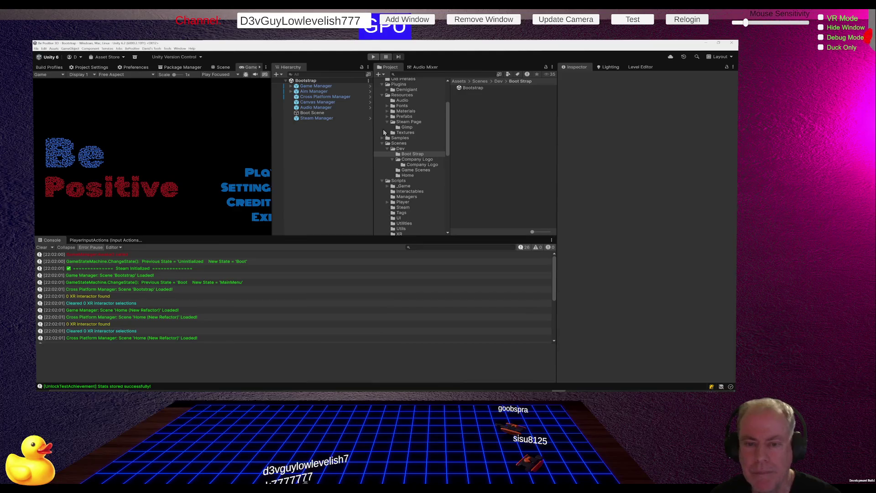
key("alt+Tab")
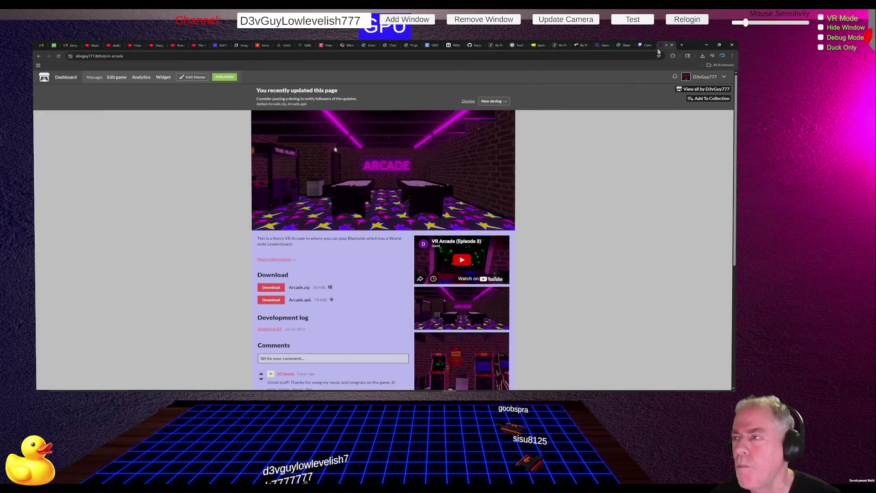
- Open the followed channel's live co-working stream, raise its volume to 49%, and scroll its chat
left_click(645, 44)
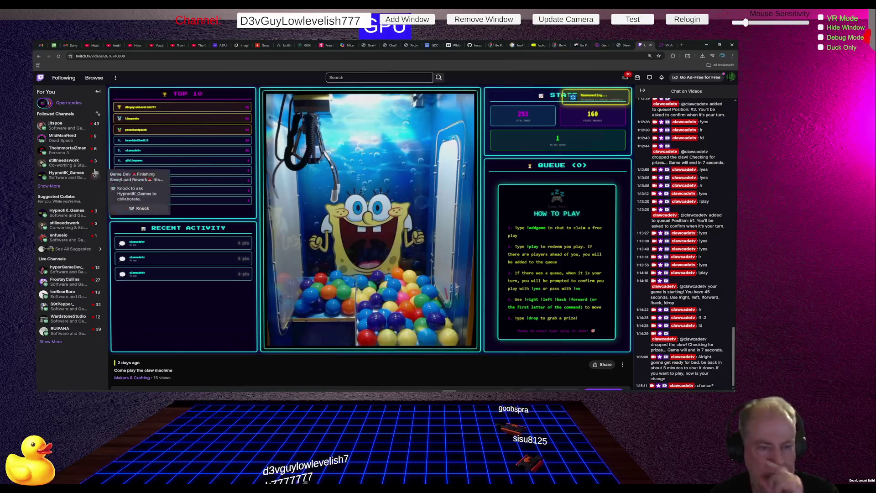
left_click(64, 163)
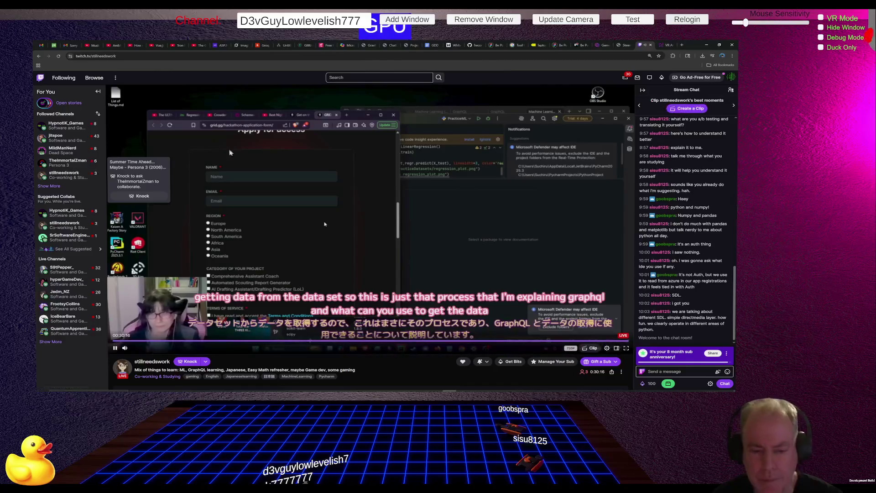
mouse_move(139, 350)
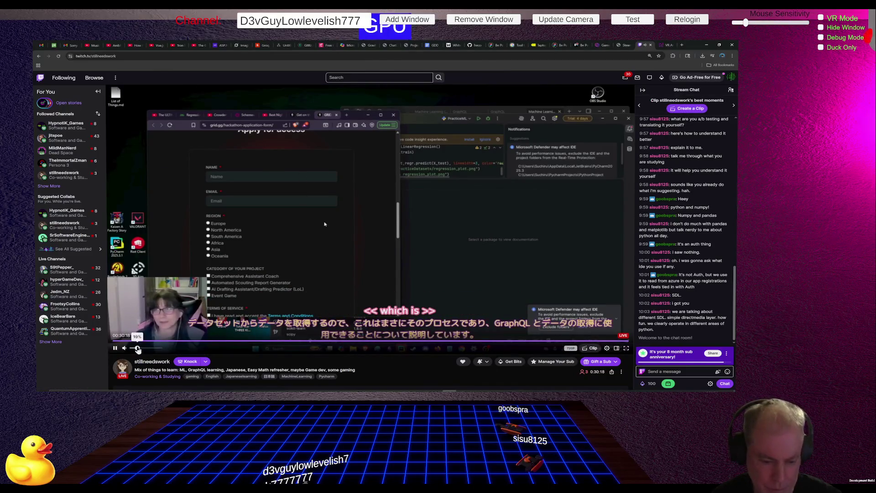
left_click_drag(138, 350, 147, 350)
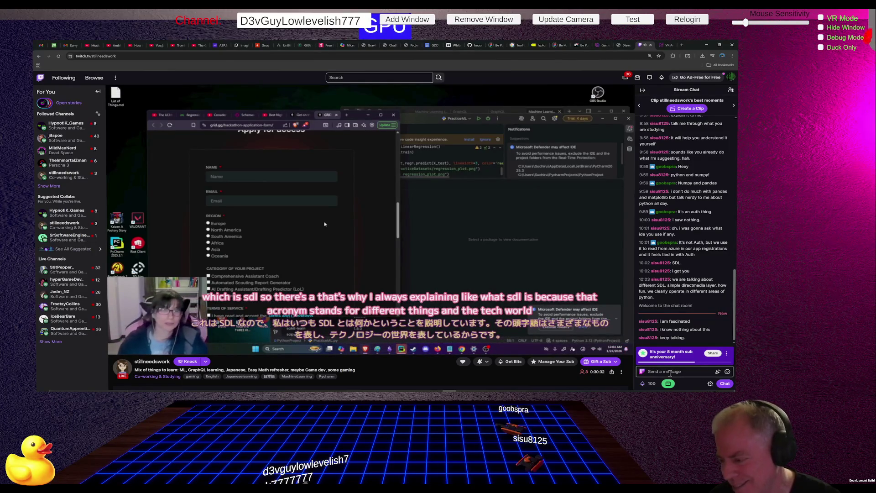
scroll(671, 311, "up", 2)
scroll(670, 312, "up", 5)
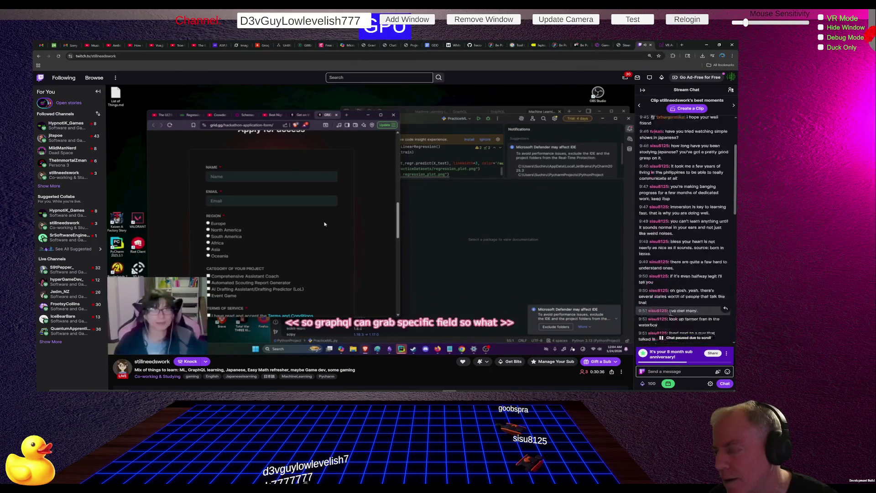
scroll(671, 312, "up", 3)
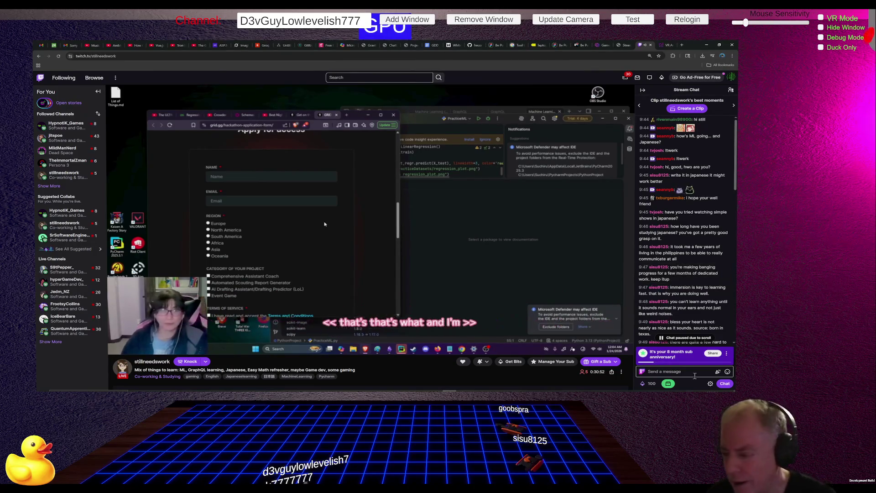
scroll(683, 300, "down", 10)
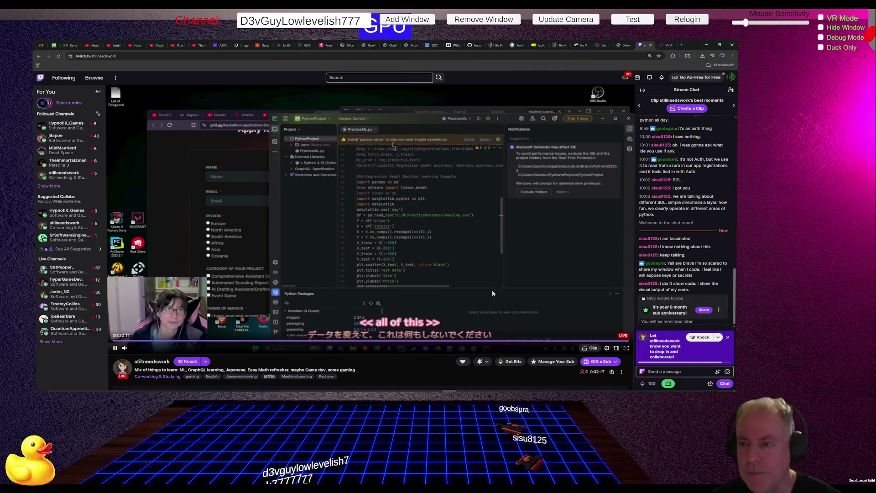
- Switch to the repository client showing Be_Positive_3D's commit history on Steam_Achievements
key("alt+Tab")
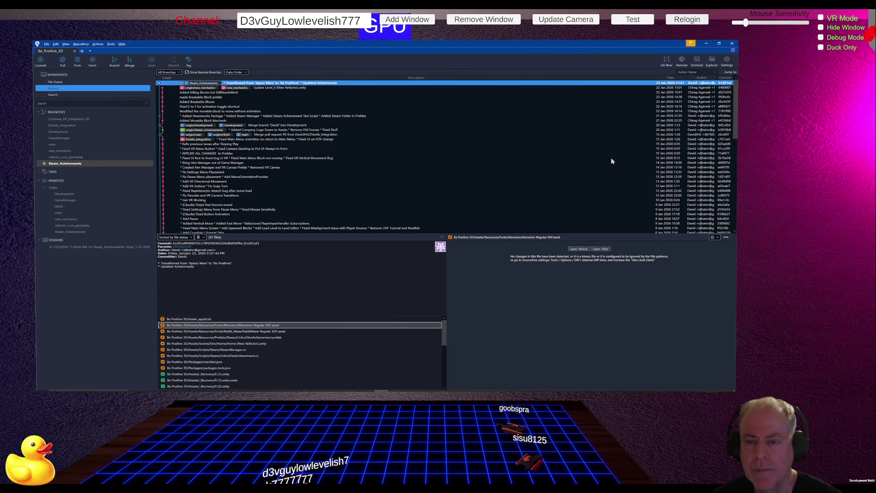
- Return to Chrome and bring up the Be Positive Trello board, passing through the itch.io tab
key("alt+Tab")
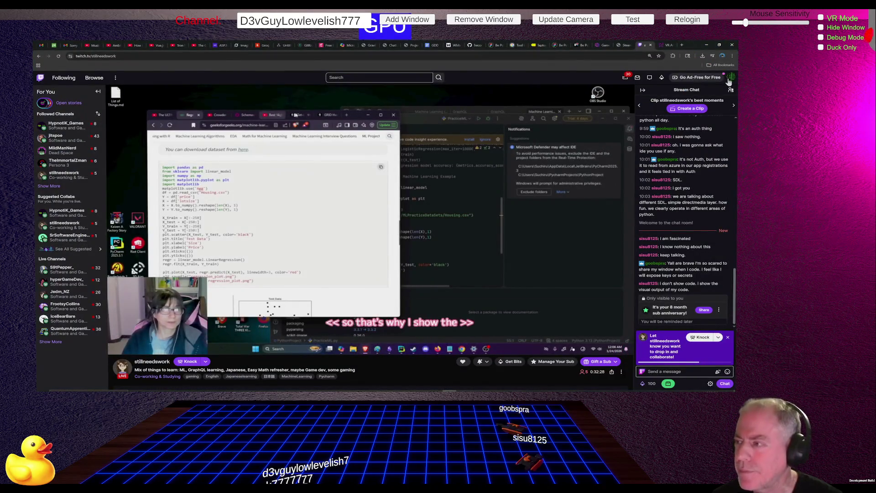
left_click(665, 44)
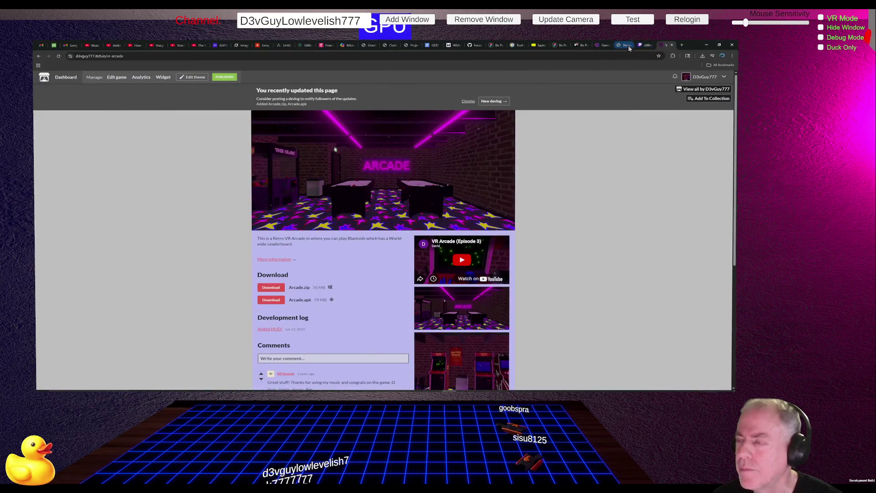
left_click(581, 46)
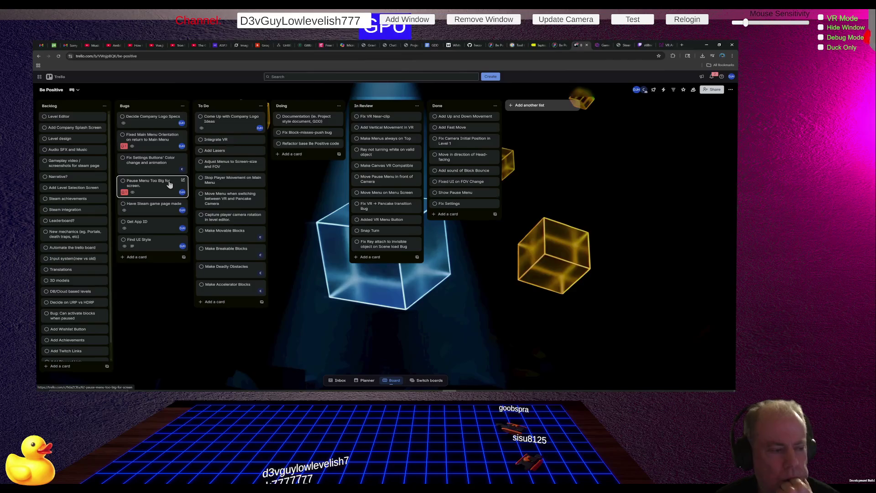
- Move the Decide Company Logo Specs card from Bugs to the top of To Do, then show Game UI Database
left_click(161, 127)
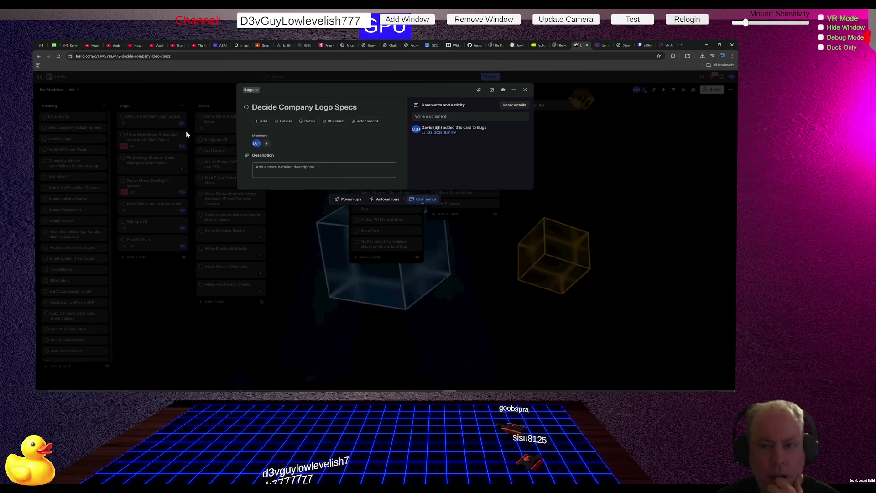
left_click(285, 231)
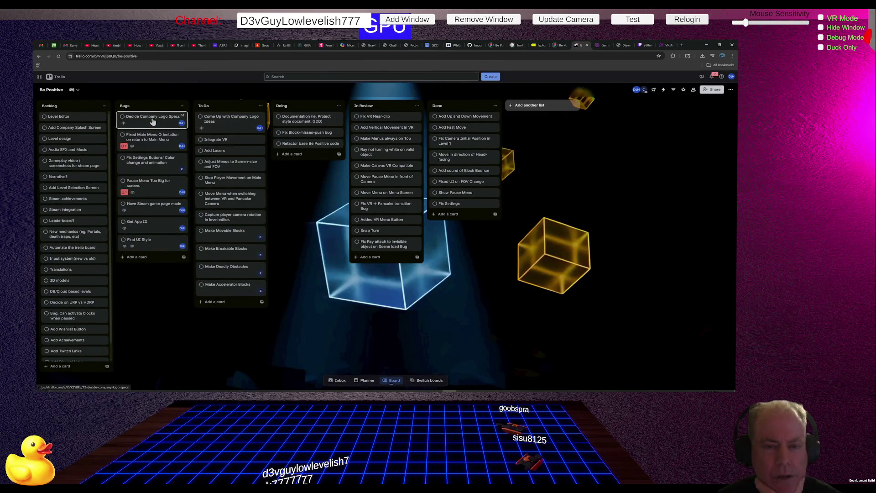
left_click_drag(152, 121, 214, 119)
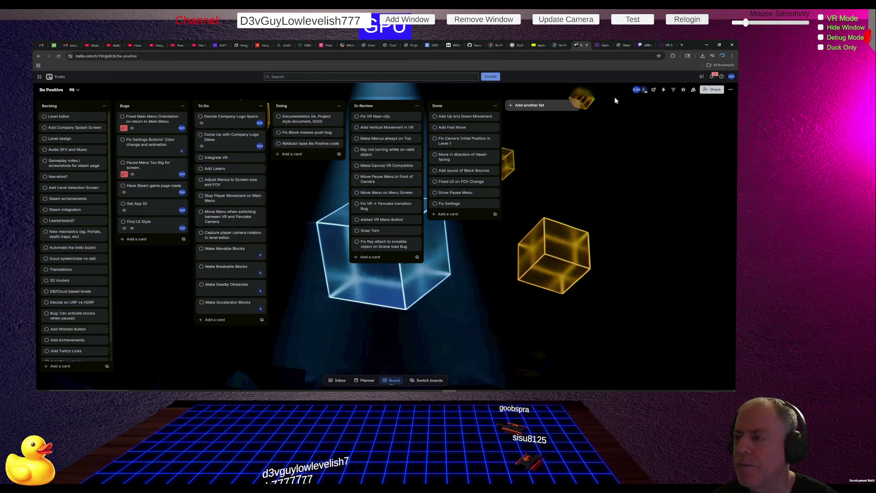
left_click(603, 45)
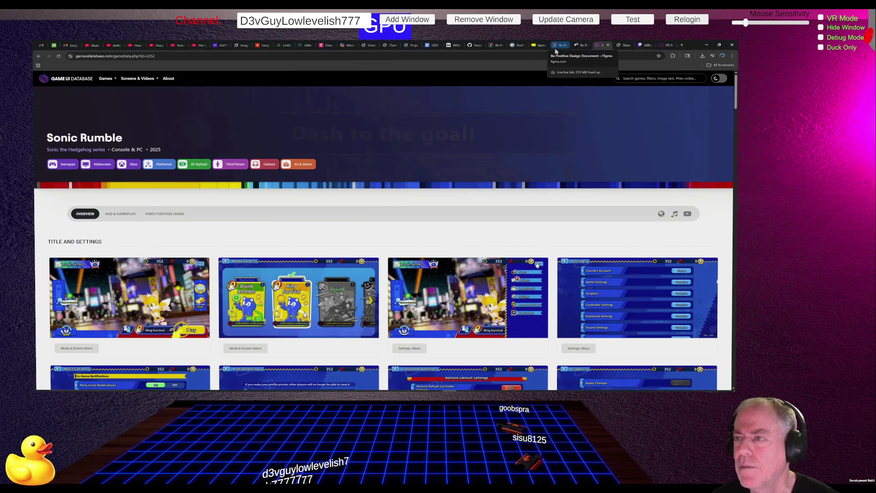
- Switch to the Figma tab with the Be Positive Design Document
left_click(496, 46)
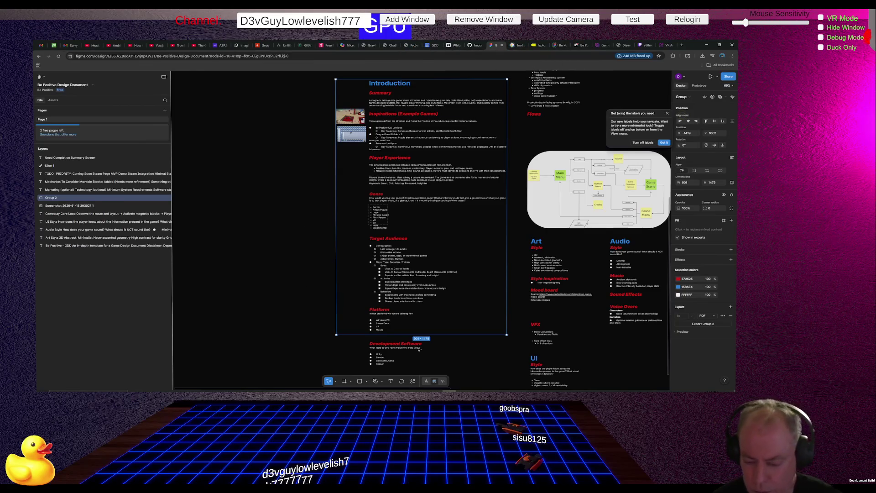
- Bring the Discord window forward from its taskbar preview thumbnail
mouse_move(381, 388)
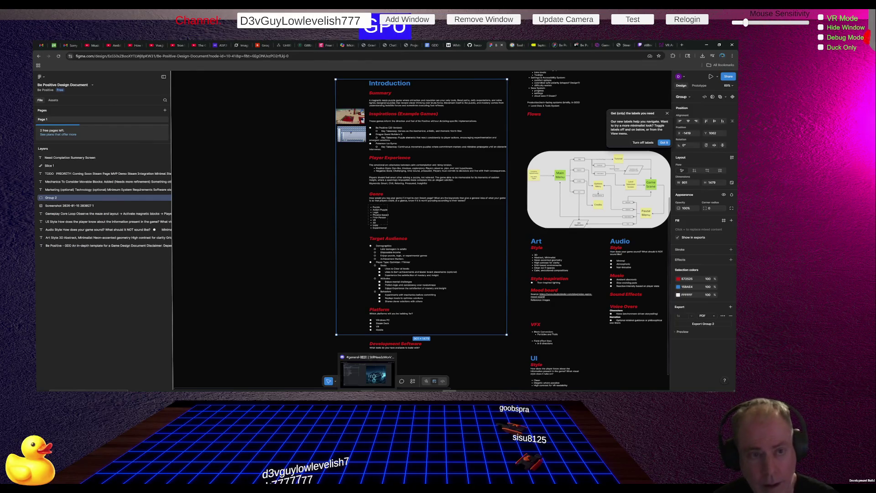
left_click(367, 374)
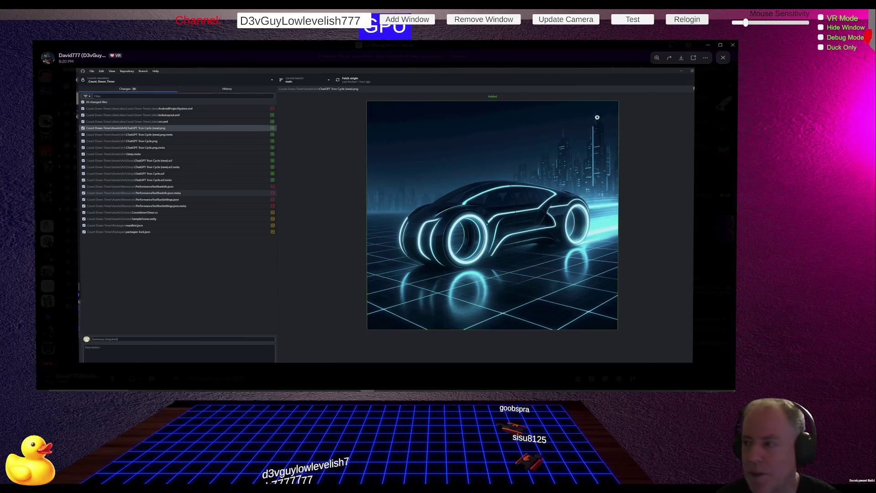
- Close the enlarged neon car image and open a friend's direct-message conversation from Home
left_click(336, 67)
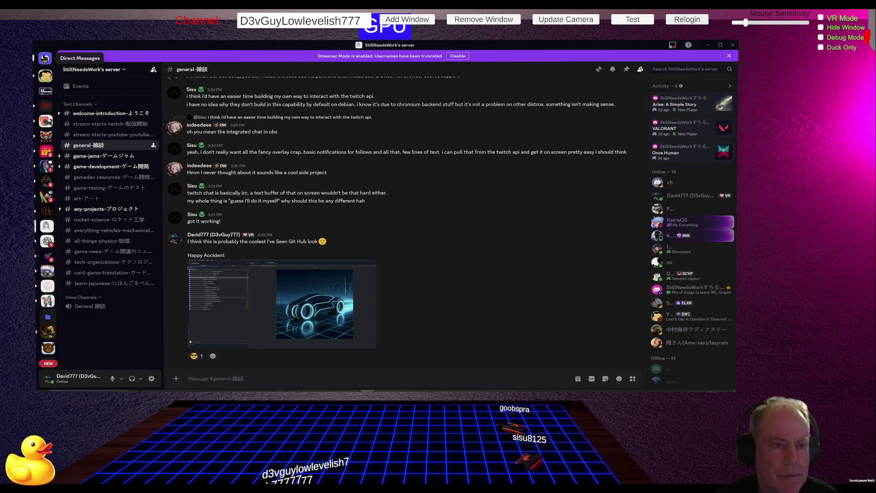
left_click(45, 58)
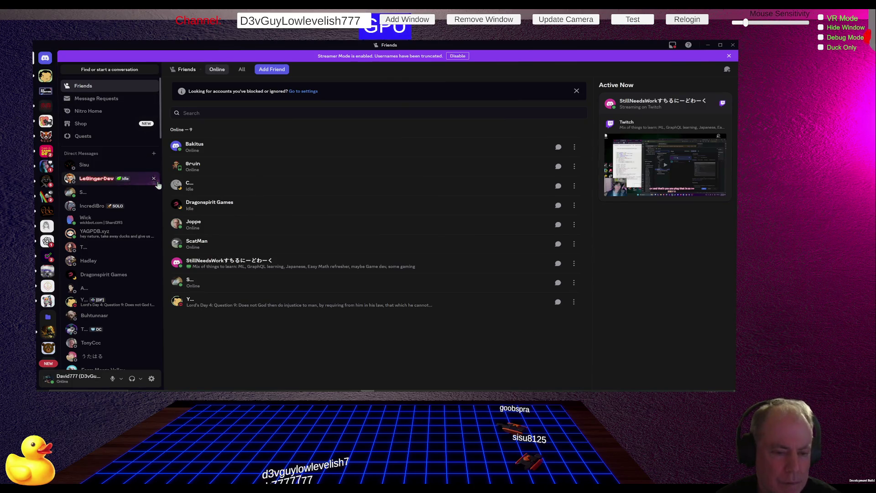
left_click(126, 209)
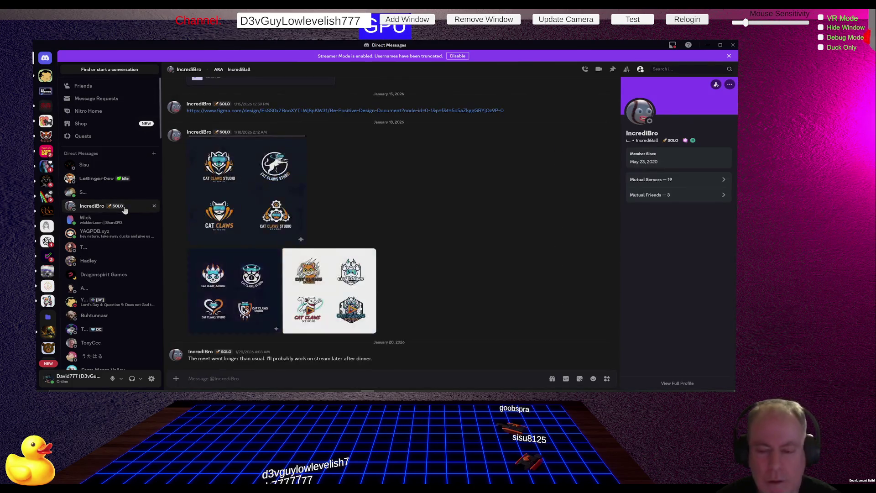
- Open the Figma design-document link shared in the DM, then close it and return to Discord
scroll(363, 215, "up", 3)
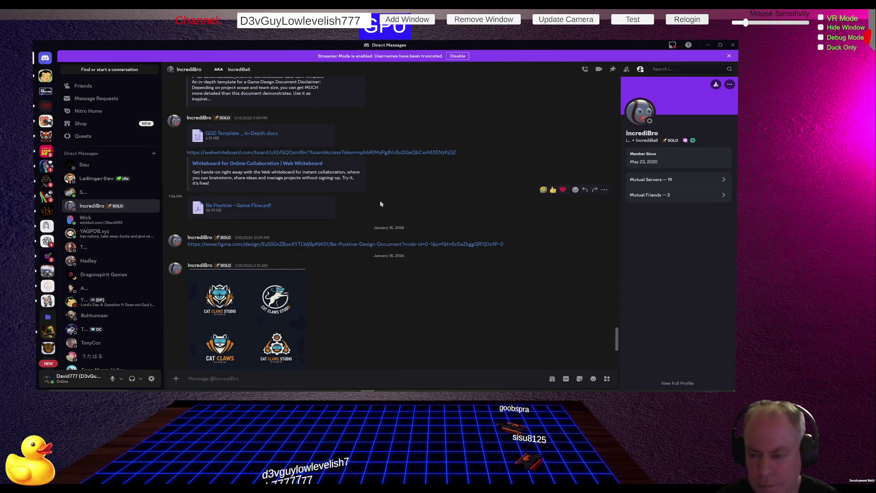
left_click(299, 246)
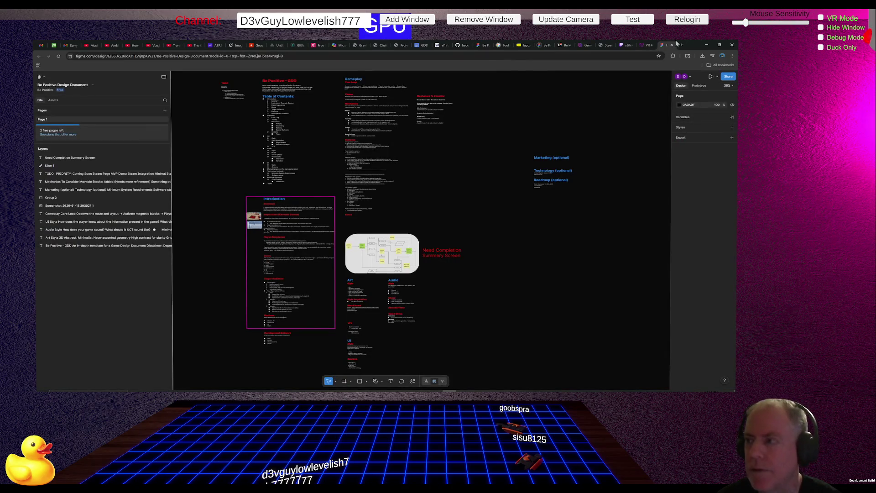
left_click(672, 46)
key("alt+Tab")
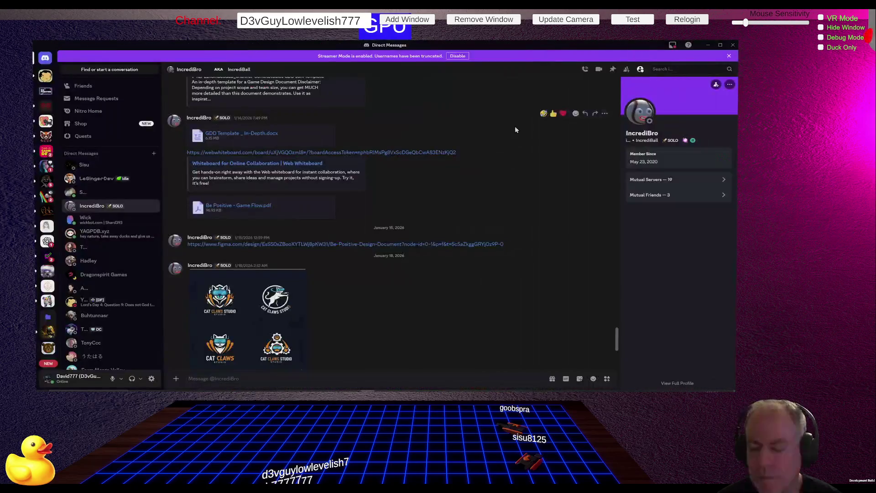
- Scroll back through the cat-logo DM history, then open the Be Positive! #stream-start channel
scroll(329, 220, "up", 1)
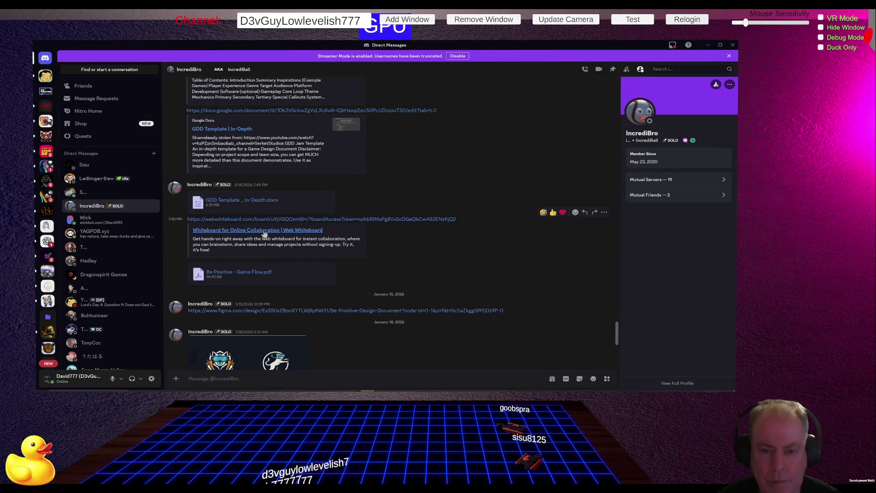
scroll(262, 234, "up", 5)
scroll(264, 233, "up", 2)
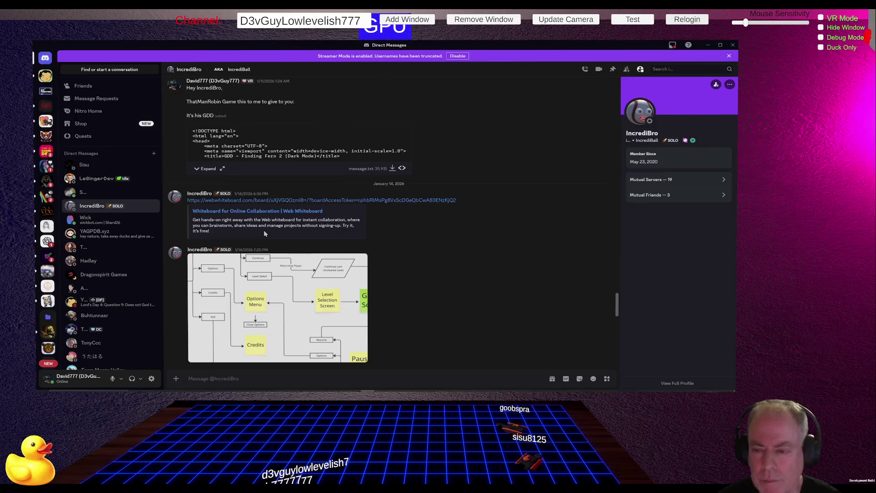
scroll(263, 233, "up", 3)
scroll(263, 233, "up", 5)
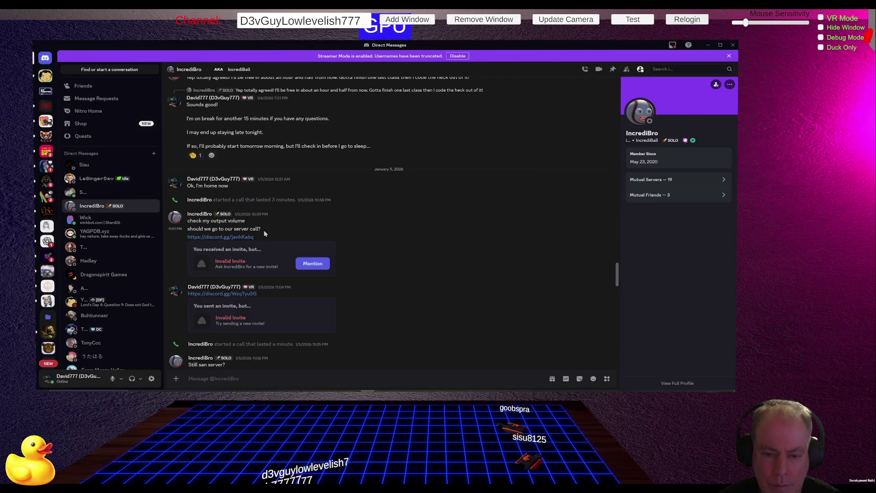
scroll(264, 233, "up", 10)
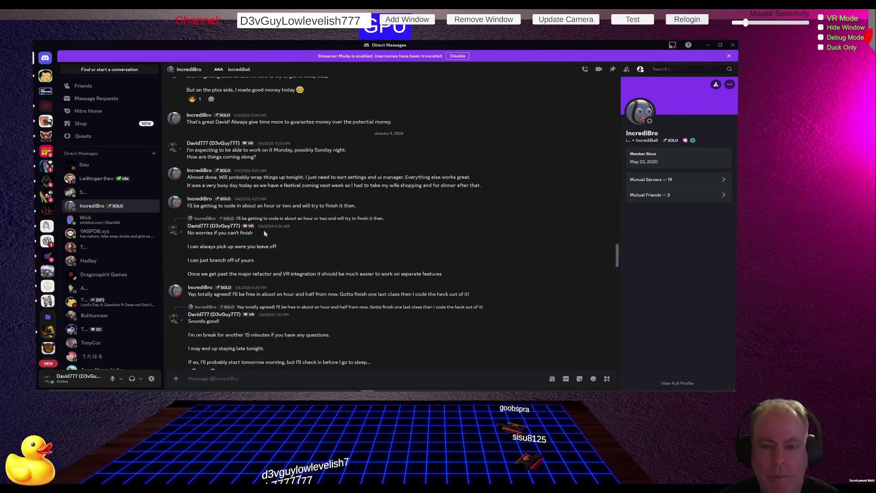
scroll(265, 233, "down", 1)
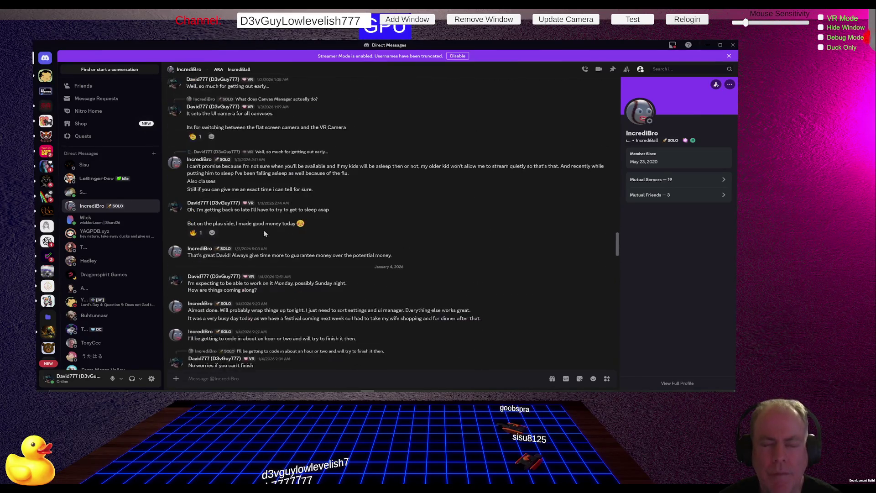
scroll(266, 233, "down", 5)
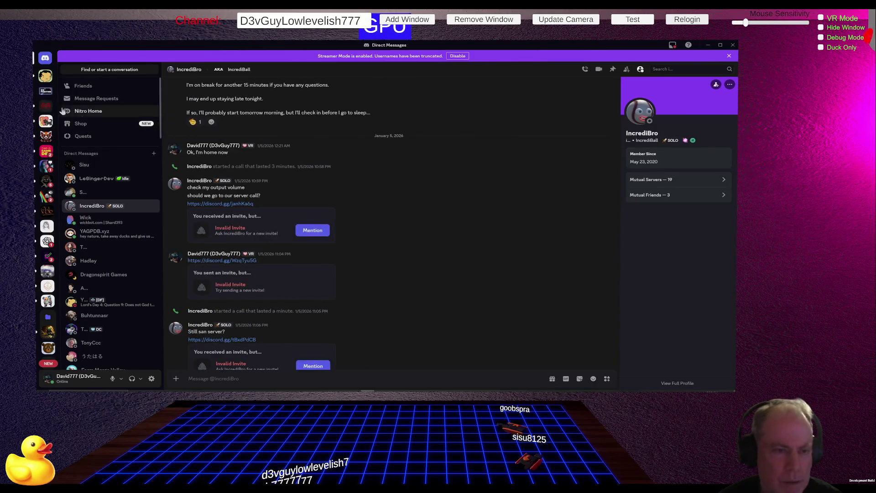
left_click(44, 95)
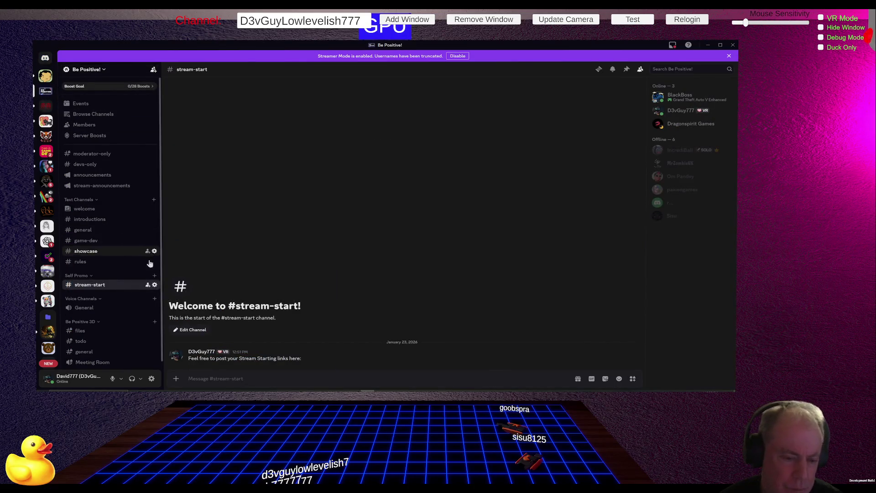
- Glance at #files, then open Be Positive 3D's #todo channel and scroll through its tasks
scroll(122, 275, "down", 1)
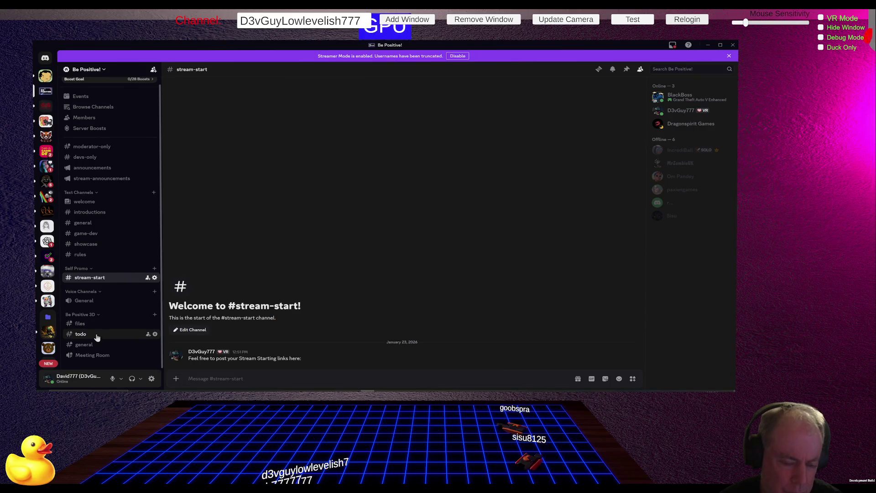
left_click(92, 326)
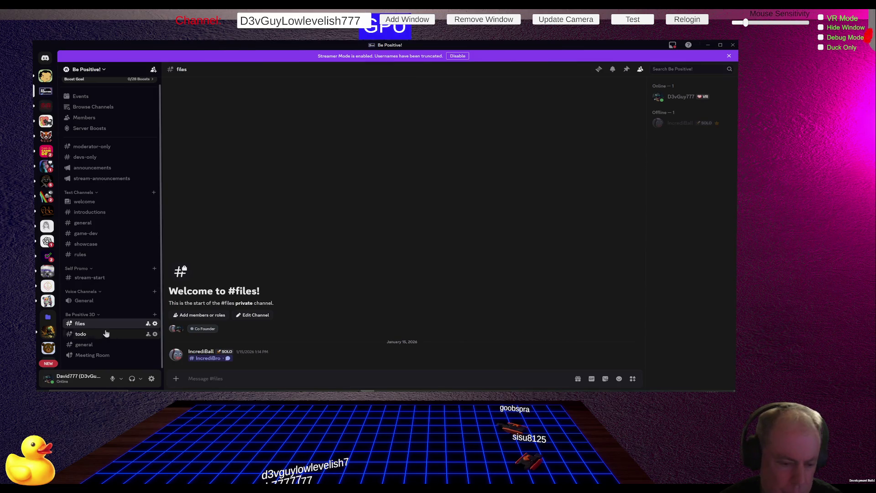
left_click(90, 335)
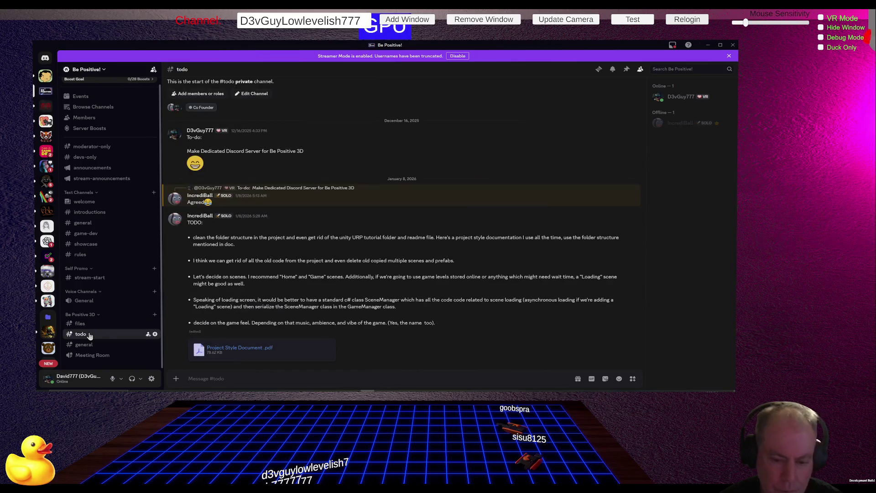
scroll(378, 286, "up", 1)
scroll(376, 288, "down", 1)
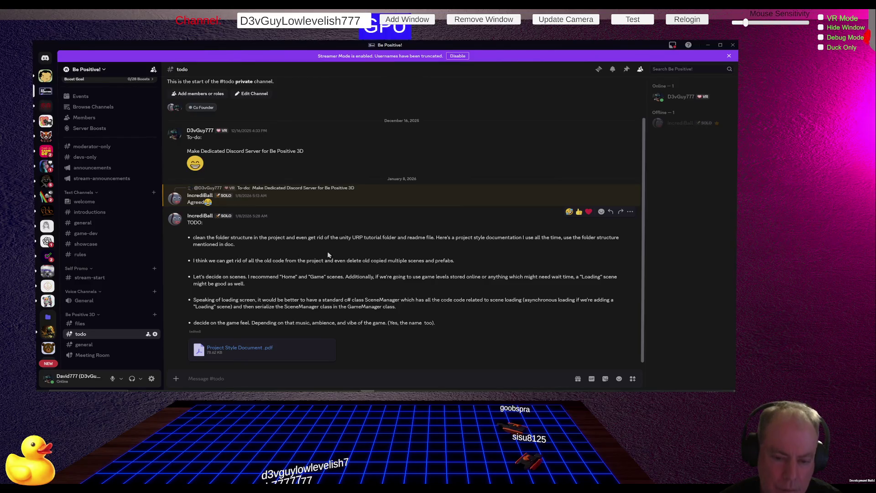
- Read the Be Positive 3D #general channel from its start, then switch to the main #general channel
left_click(93, 346)
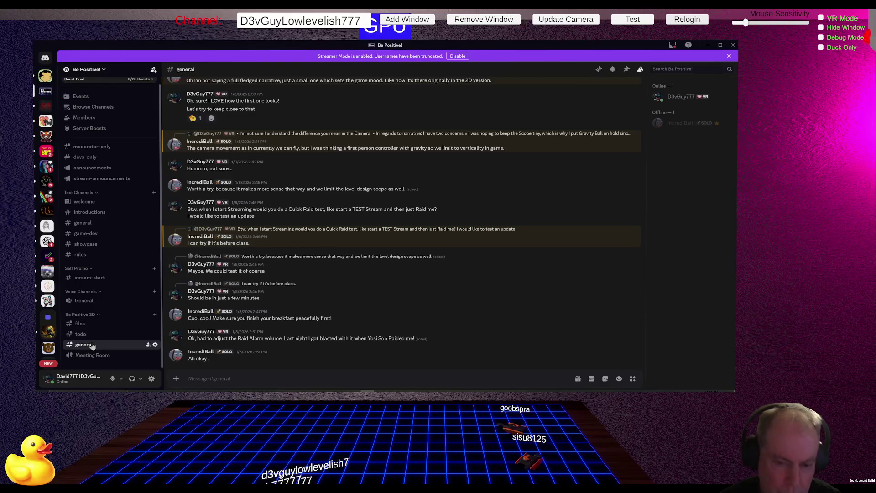
scroll(287, 295, "up", 10)
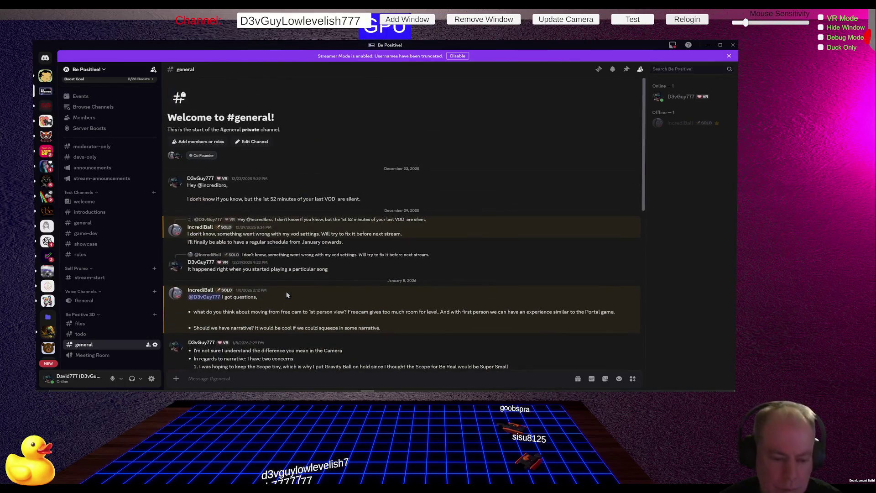
scroll(287, 295, "down", 10)
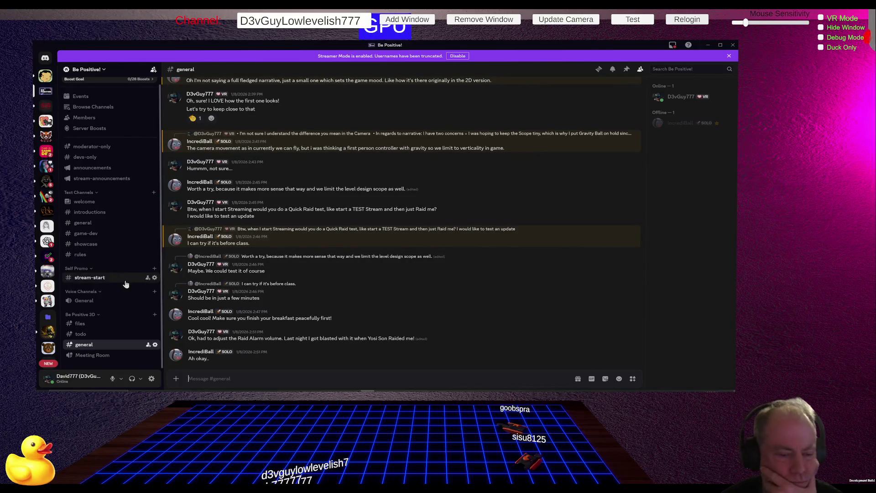
left_click(93, 223)
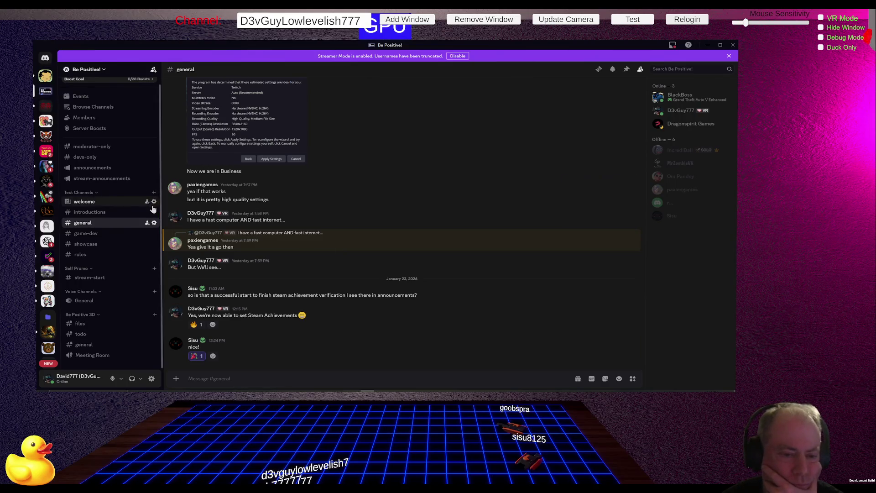
- Scroll up through the recent Steam achievements messages, then switch over to the web browser
scroll(97, 192, "up", 1)
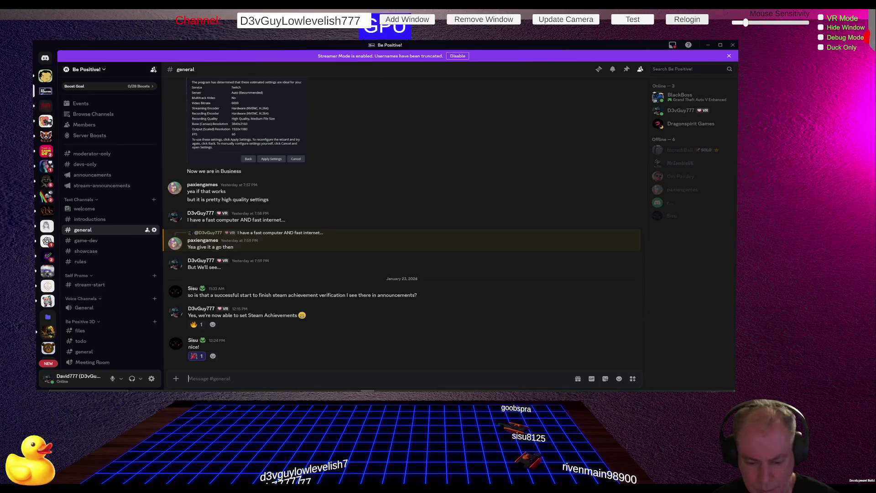
key("alt+Tab")
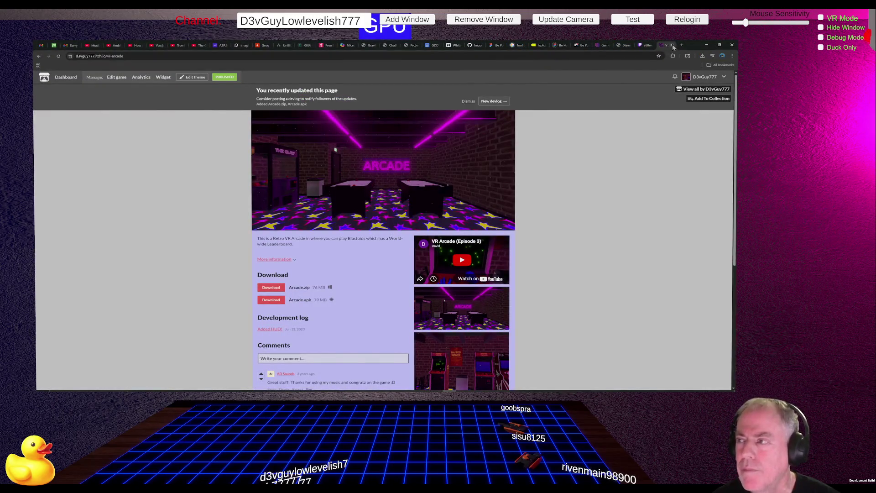
- Load the pasted Google image result and open the Genius Cat logo animation on Dribbble
left_click(664, 44)
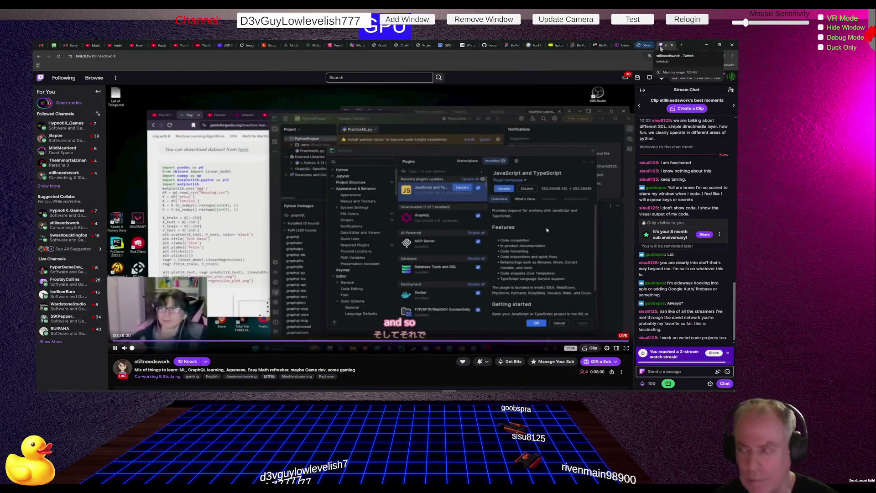
left_click(680, 47)
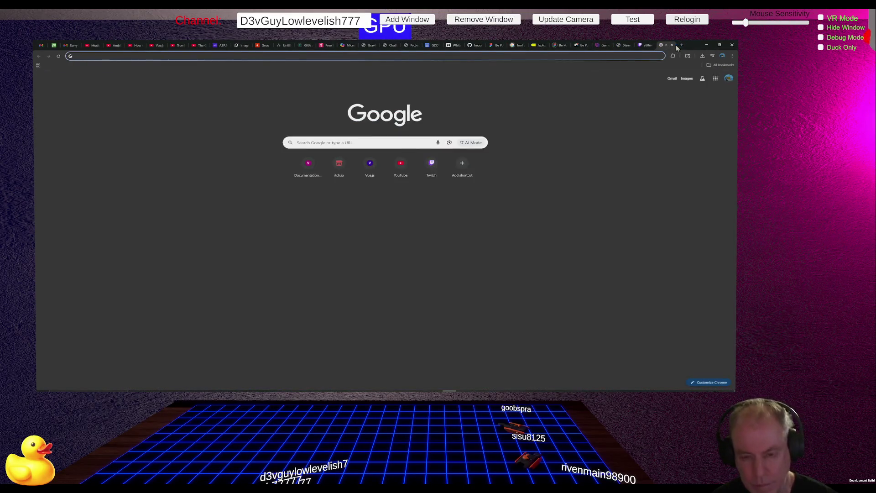
key("ctrl+v")
key("Return")
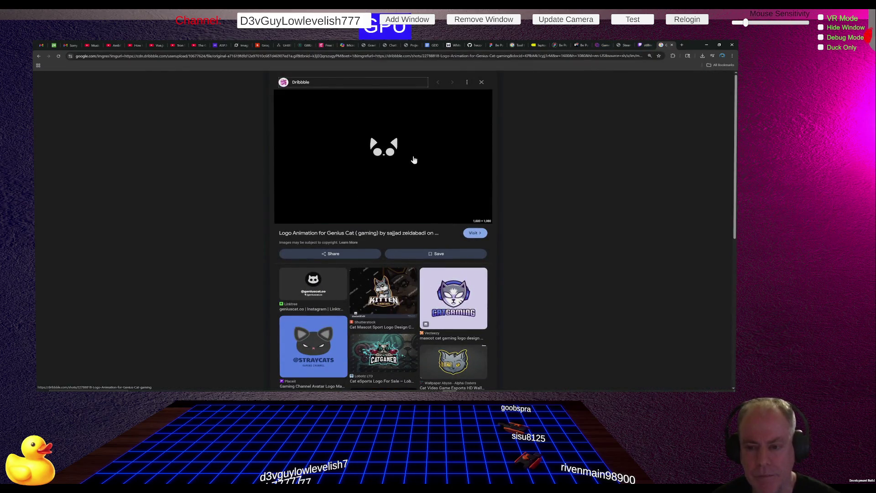
left_click(330, 158)
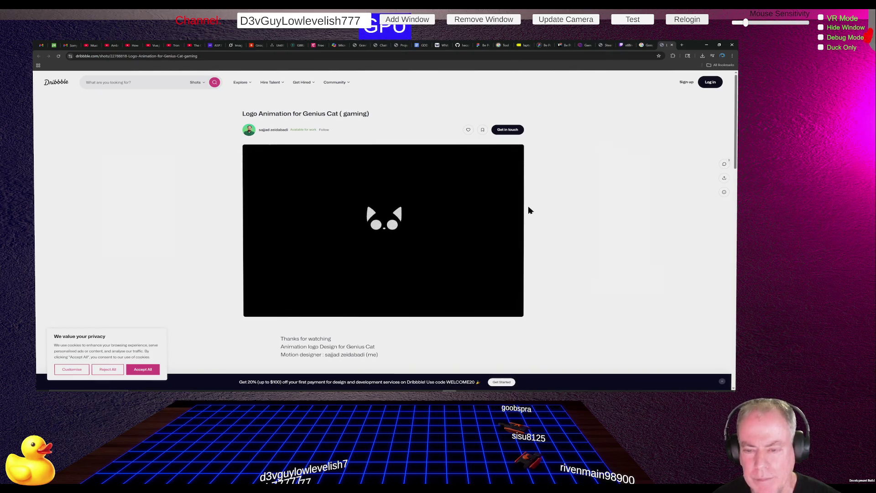
left_click(492, 307)
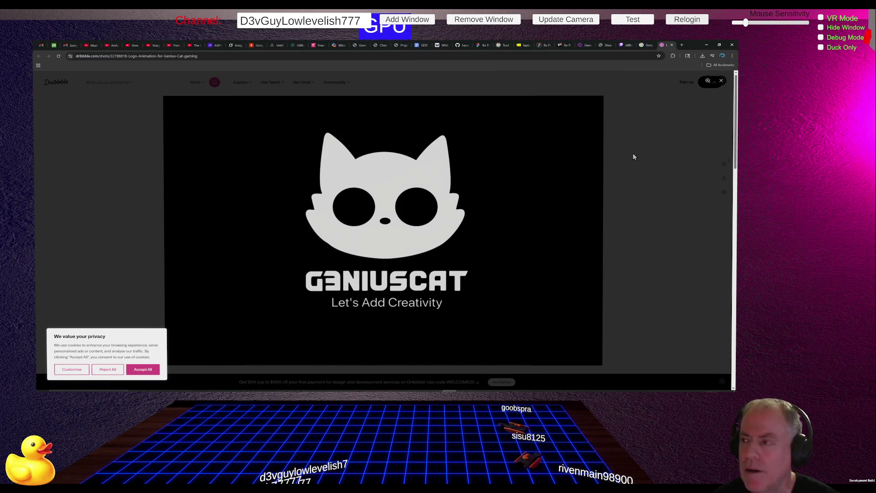
- Copy the Genius Cat logo animation image from the Dribbble shot
right_click(486, 216)
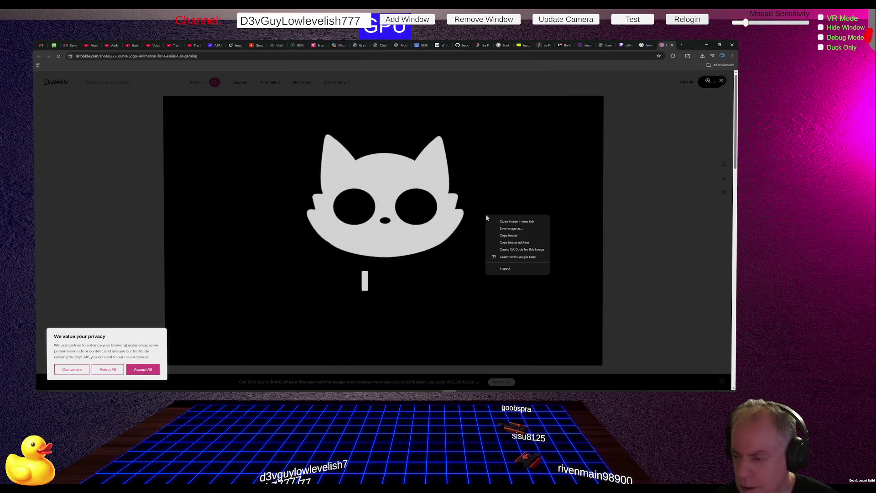
left_click(508, 235)
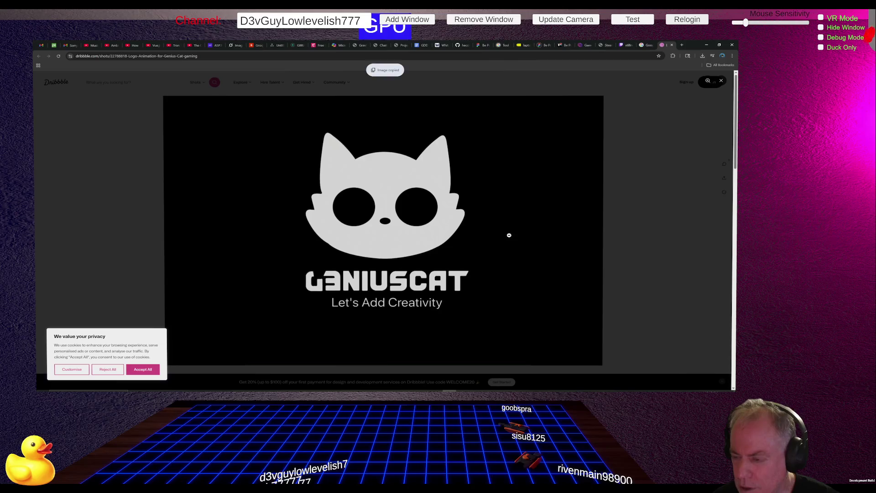
left_click(684, 45)
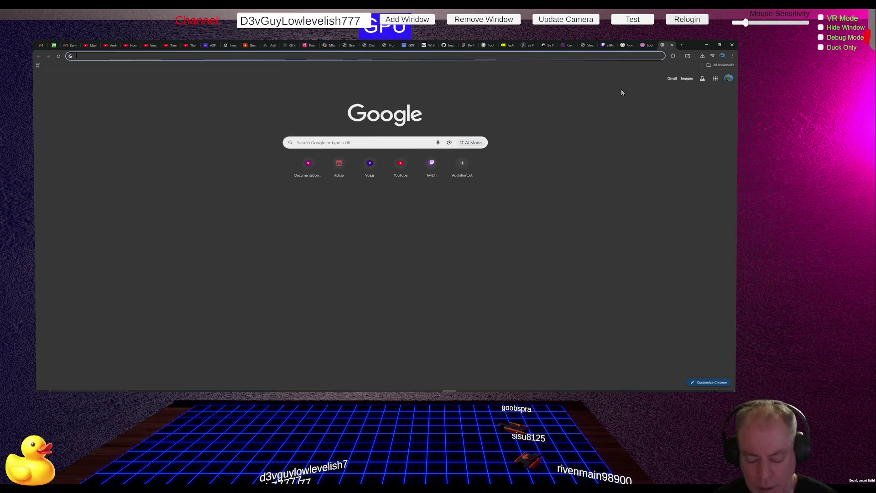
- View the cat GIF alone from its direct link, then paste the animation into Word
key("ctrl+v")
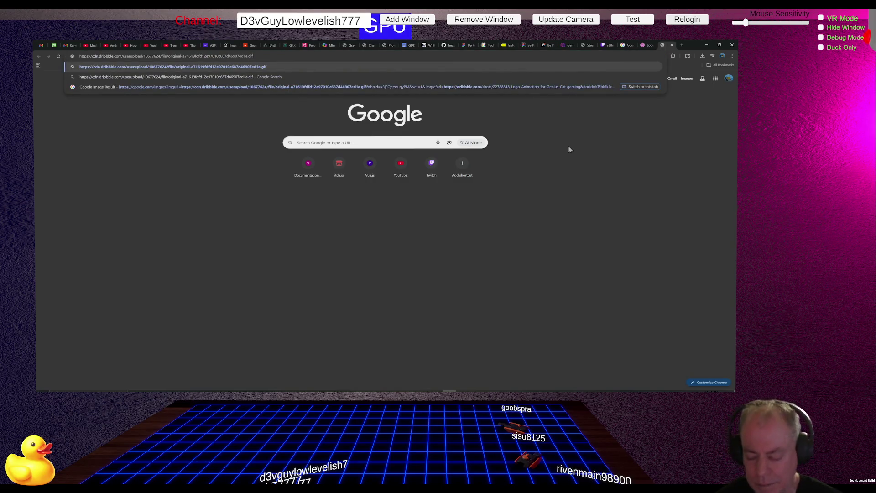
key("Return")
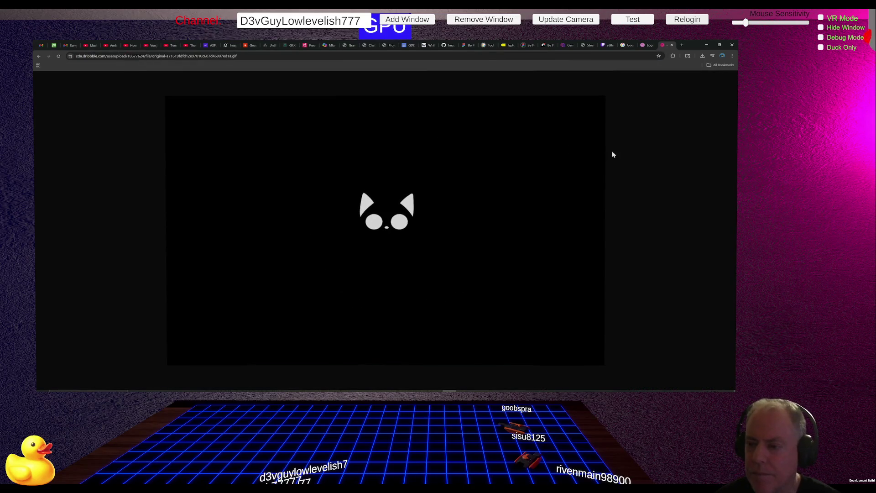
key("alt+Left")
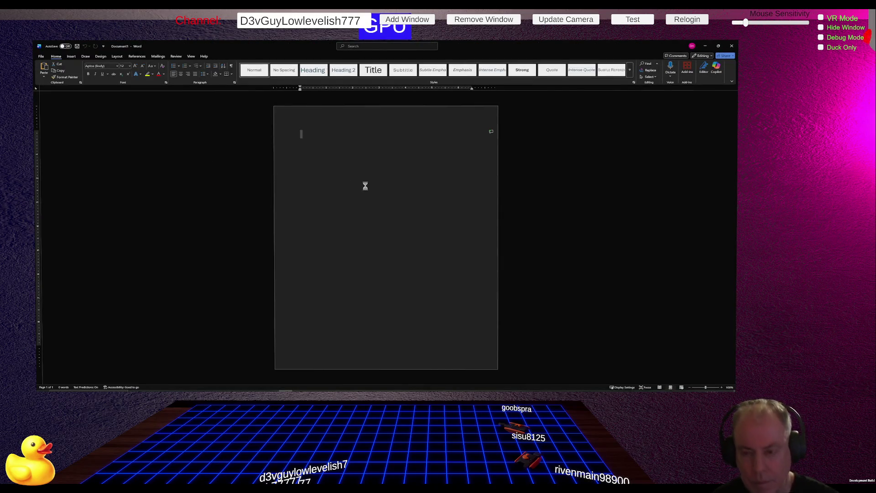
key("ctrl+v")
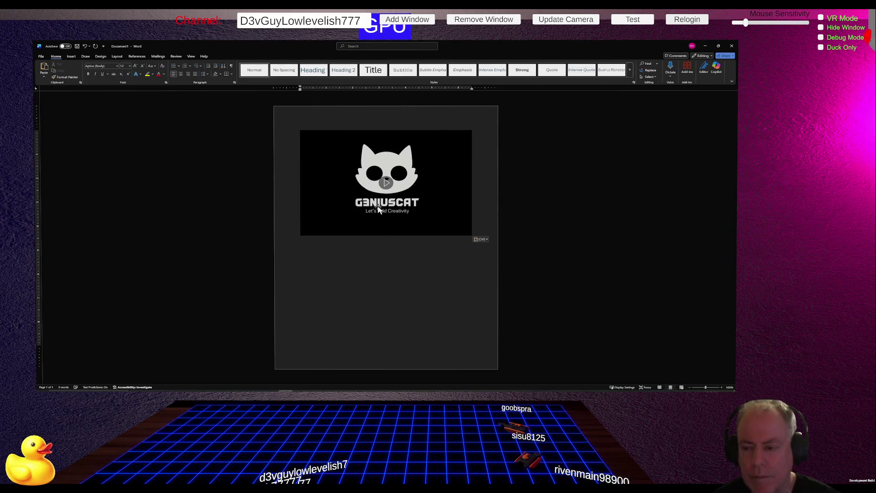
- Play the embedded GENIUSCAT logo video in the Word document
left_click(387, 183)
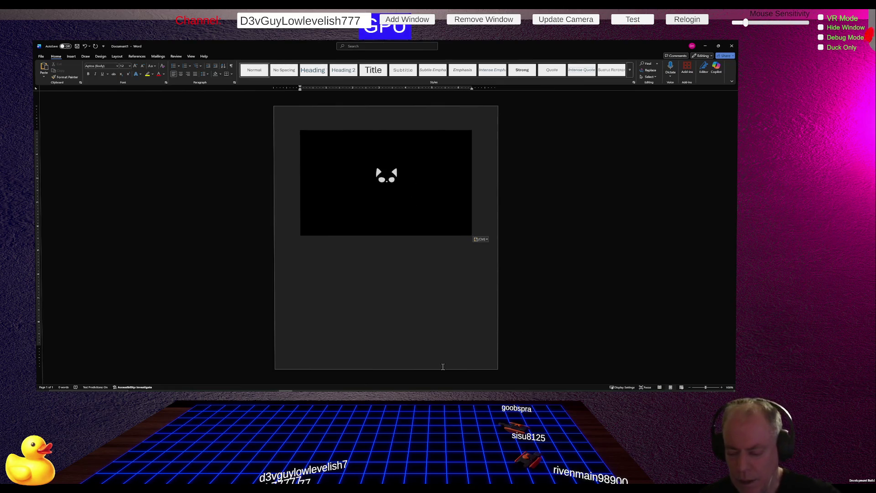
mouse_move(449, 389)
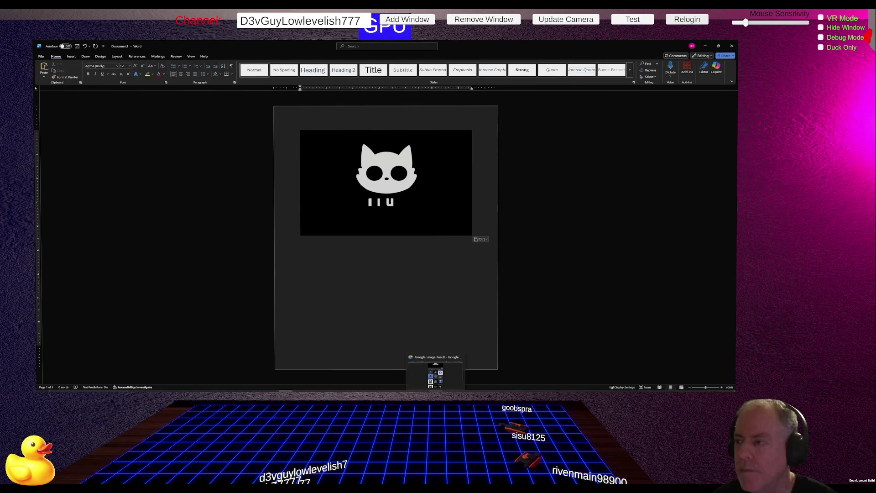
left_click(436, 371)
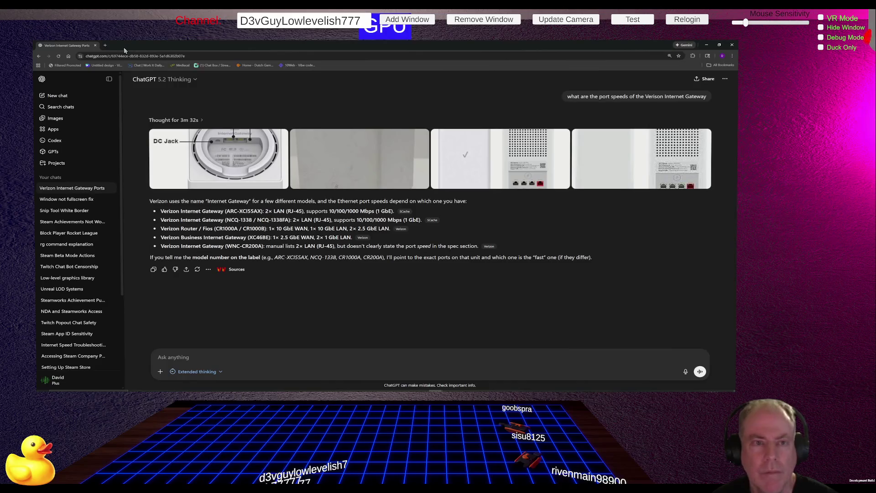
- Put away the ChatGPT Verizon gateway ports window to bring Word back
left_click(95, 45)
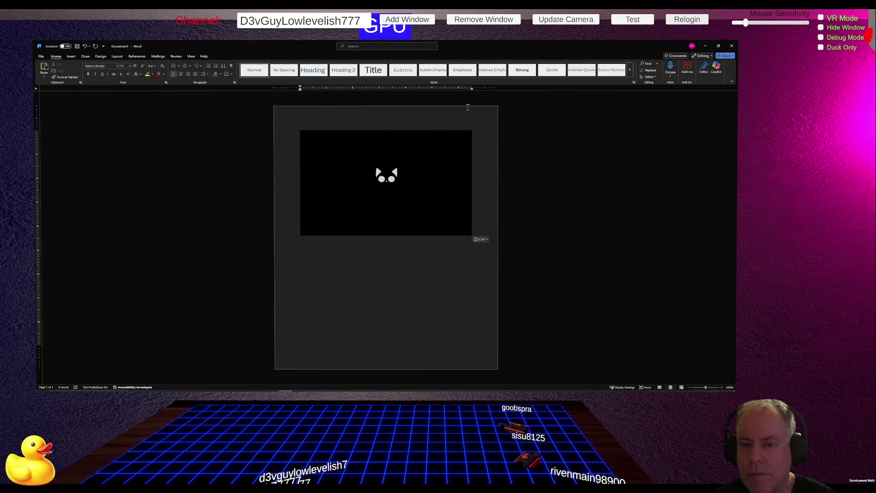
mouse_move(450, 393)
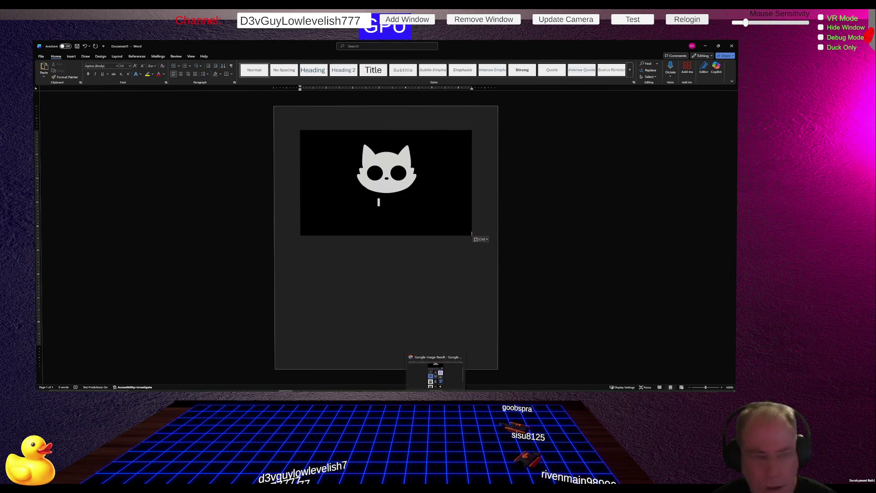
left_click(436, 375)
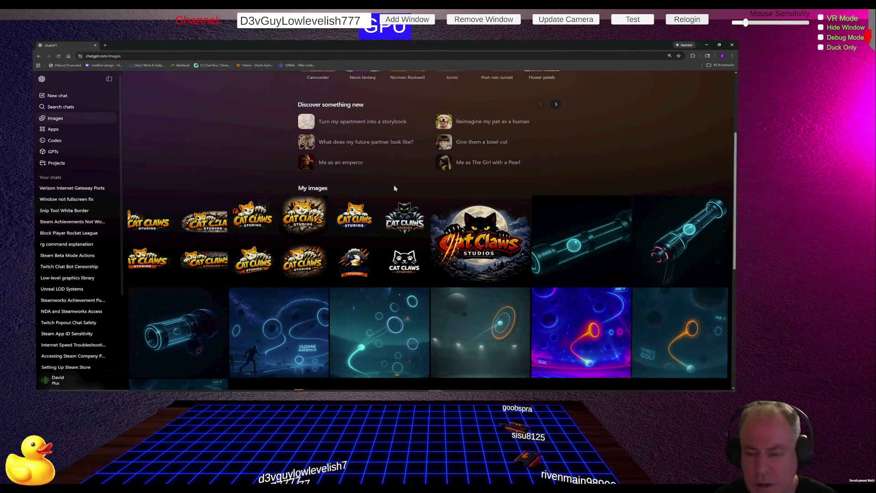
- Open the Cat Claws Studios logo designs image full size from My images
left_click(360, 221)
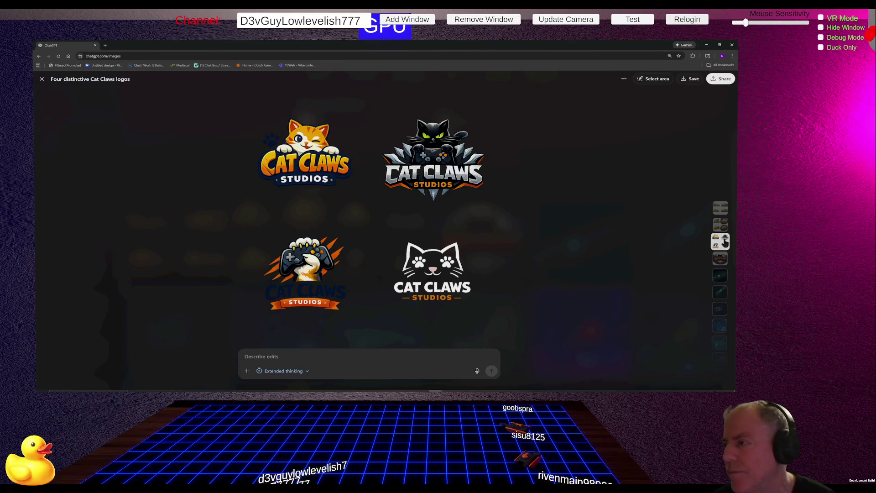
left_click(720, 226)
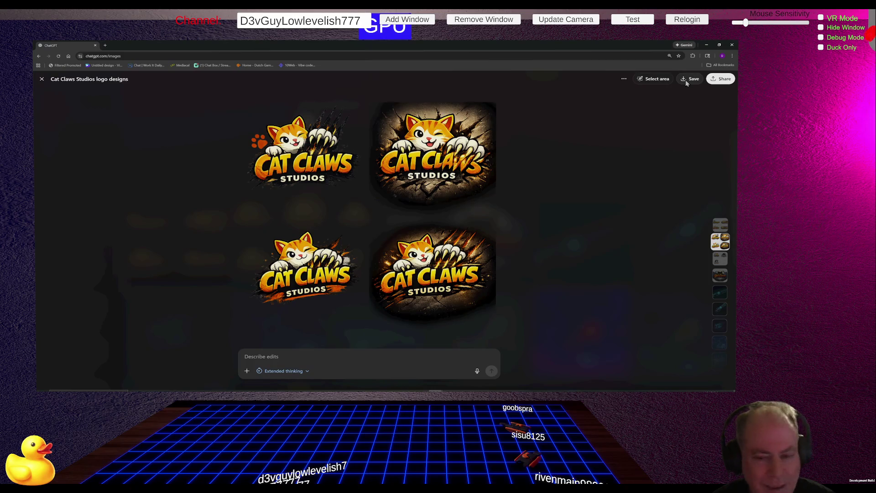
- Download the Cat Claws Studios logo image as Cat Claws.png, then return to Dribbble
left_click(689, 80)
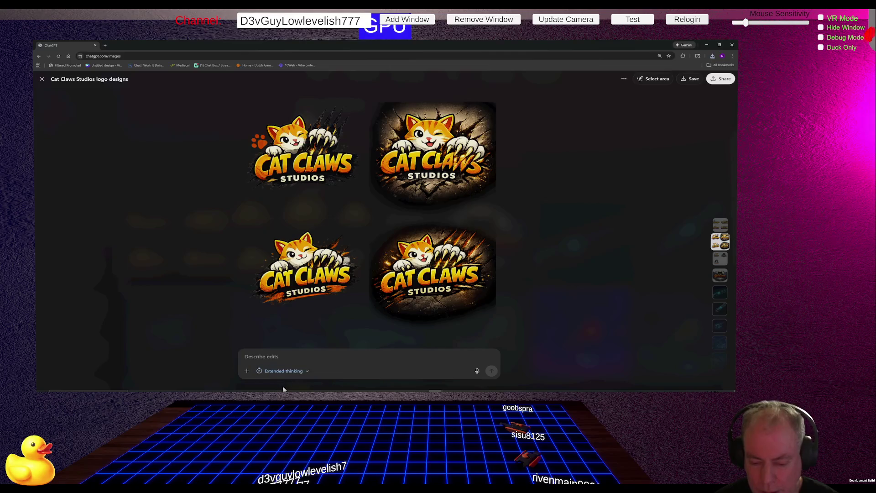
mouse_move(449, 390)
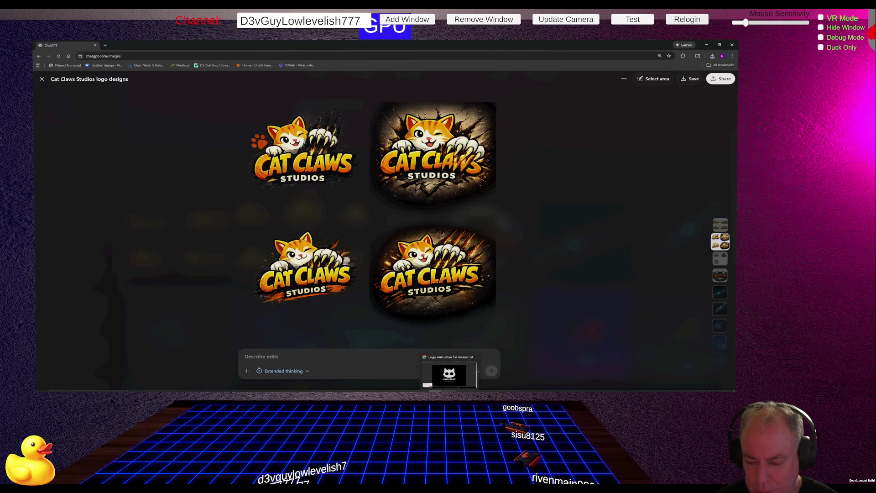
left_click(450, 375)
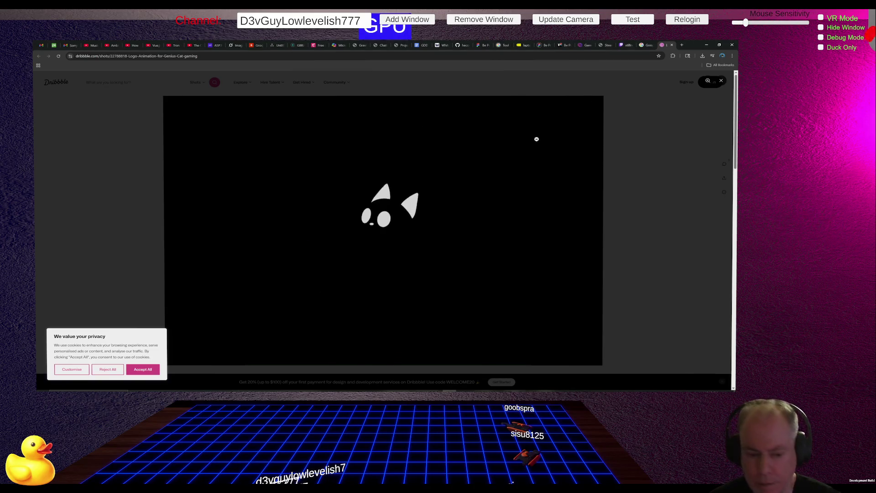
- Select the Dribbble Genius Cat shot URL in the address bar to copy it
left_click(236, 57)
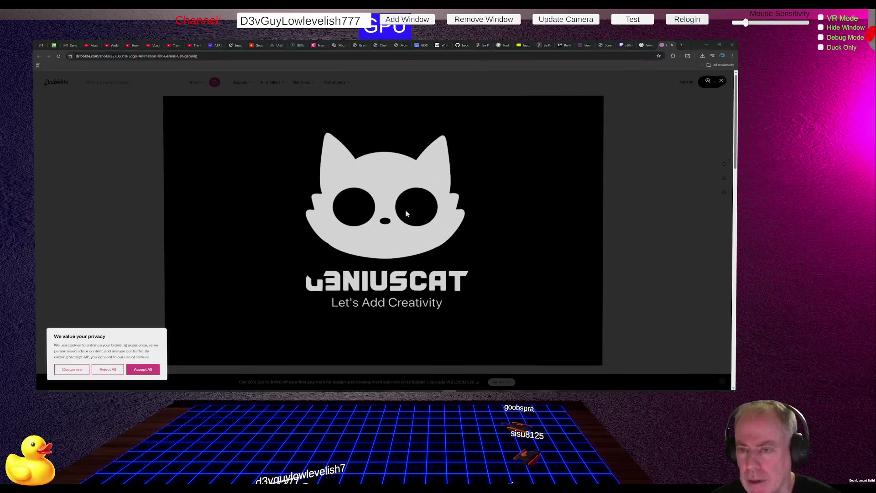
- Load the copied Genius Cat logo animation shot address in a new tab
left_click(683, 45)
key("ctrl+v")
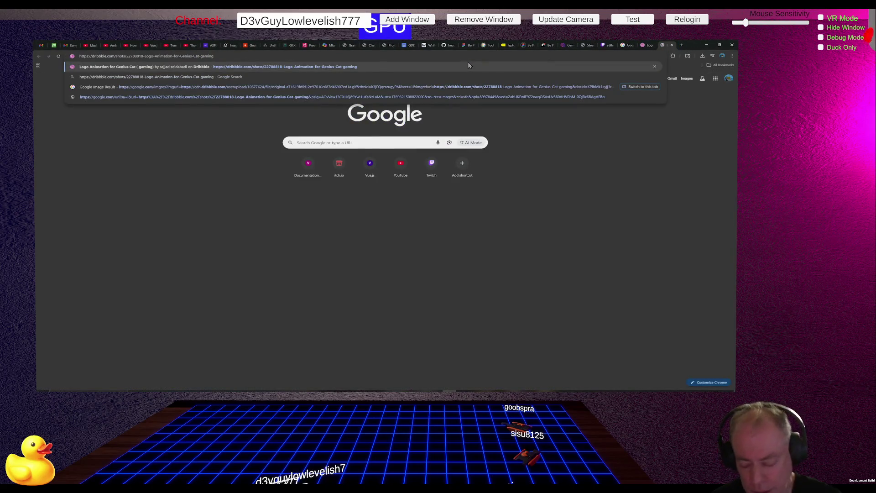
key("Return")
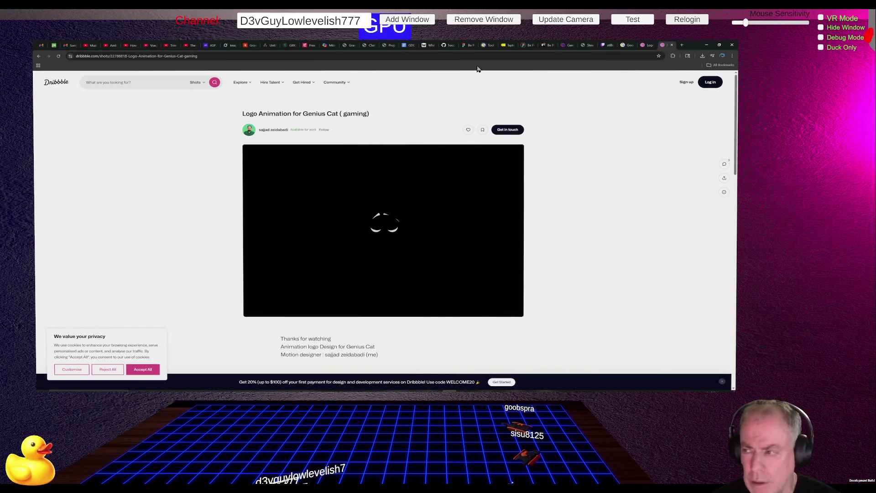
- View the cat logo animation enlarged, then switch to the Cat Claws Studios designs
right_click(450, 178)
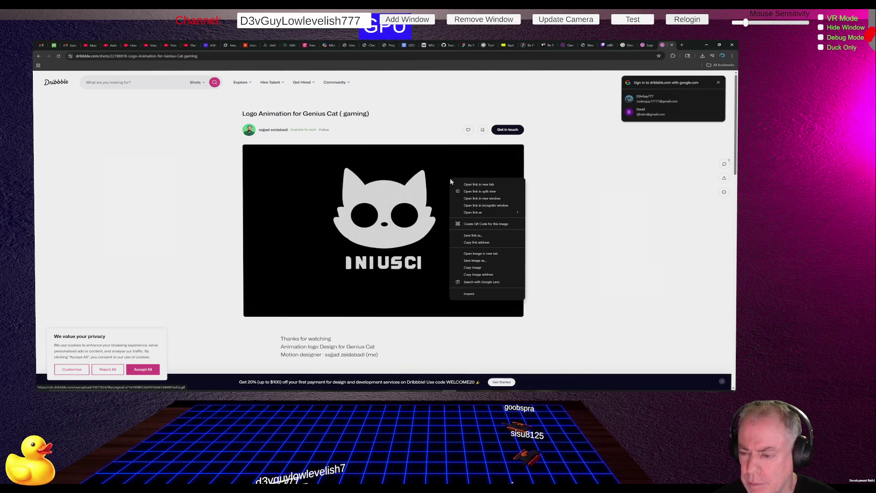
left_click(477, 272)
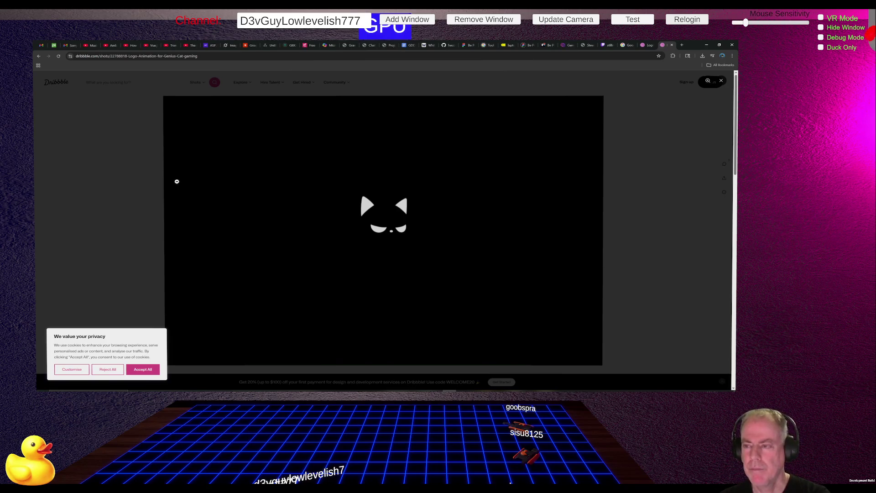
key("alt+Tab")
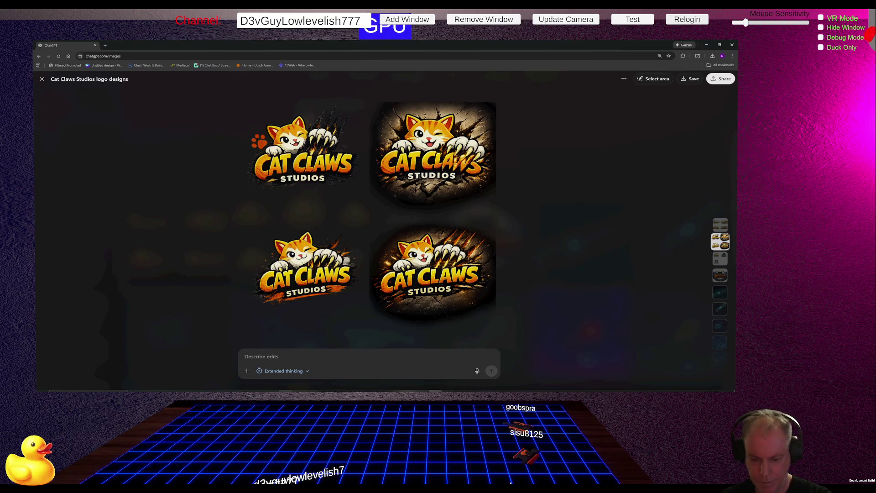
- Look over the four Cat Claws Studios logo variants shown in ChatGPT
mouse_move(272, 391)
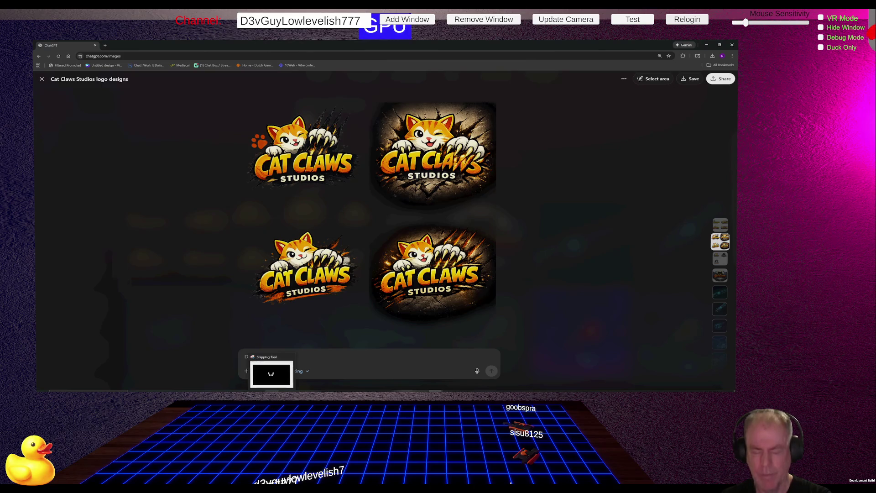
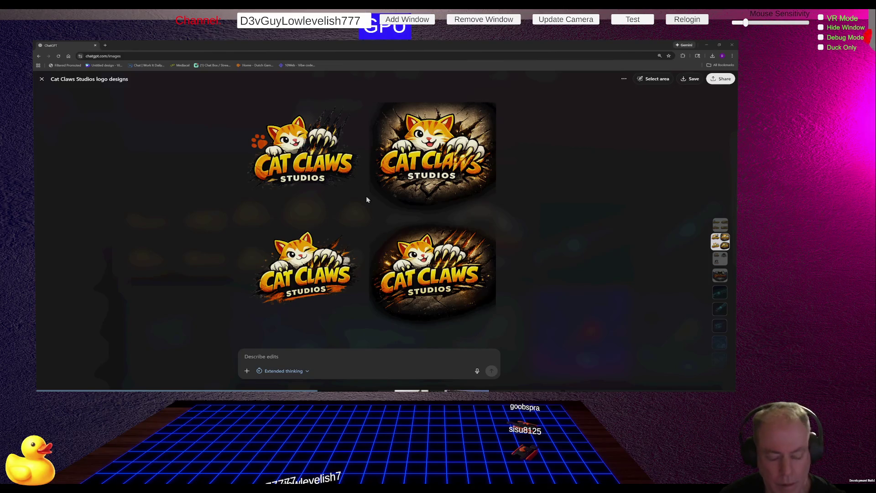
- Switch to Kling AI and set the Cat Claws logo as the ending frame
key("alt+Tab")
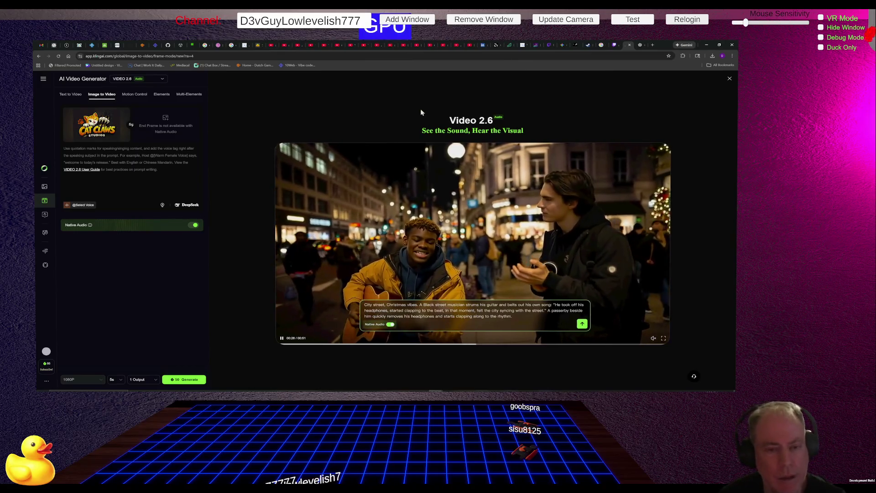
left_click(131, 127)
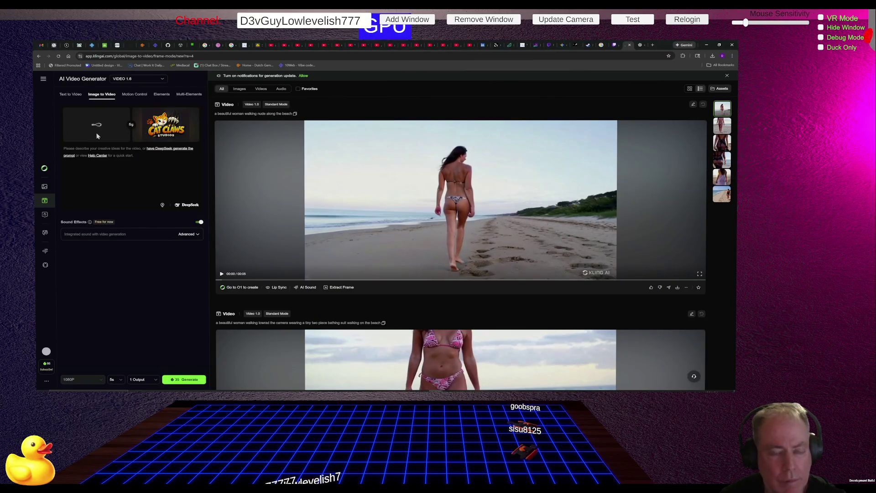
- Play the top generated video in the Kling AI generator
left_click(256, 165)
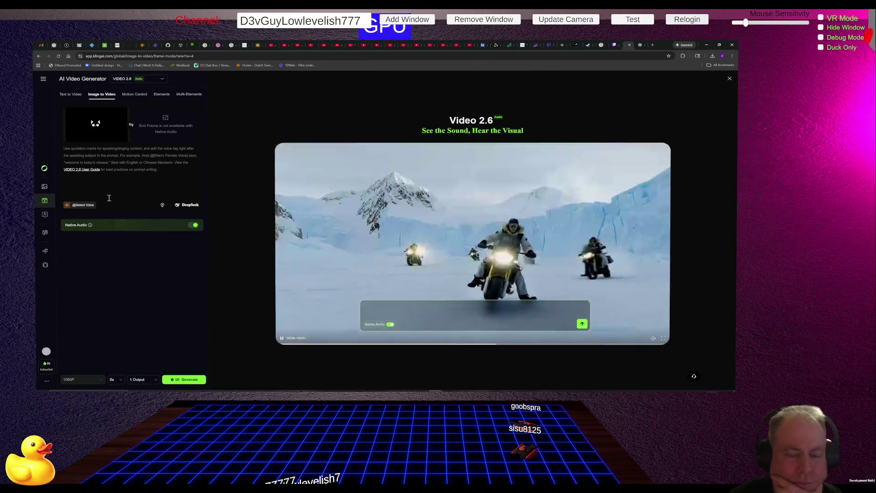
- Browse the four preset narration voices, then switch to the Word document
left_click(83, 207)
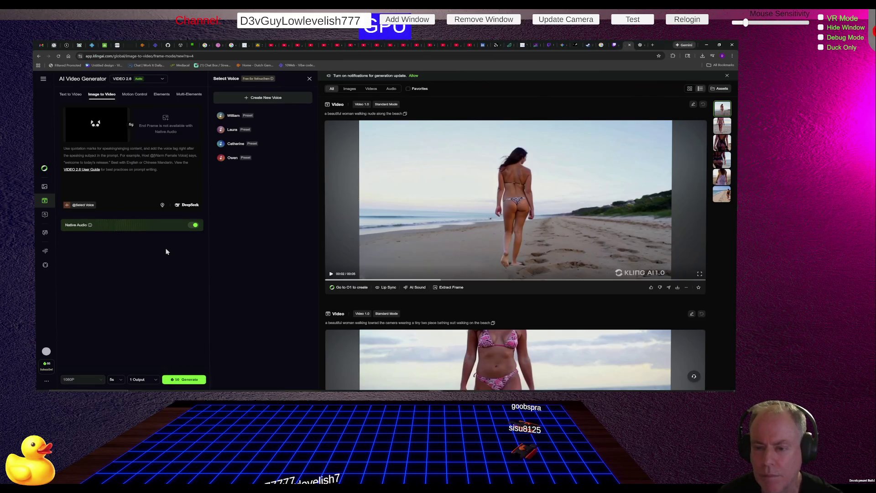
key("alt+Tab")
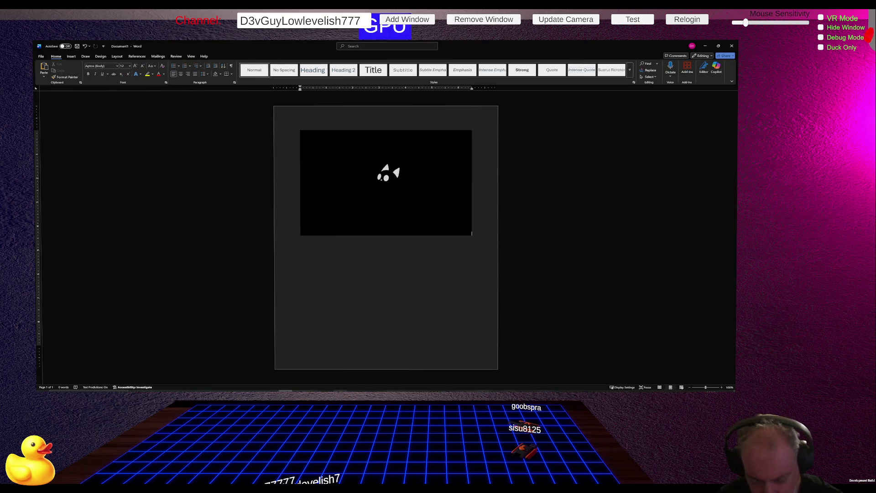
- Watch the black cat-icon animation play in the Word document
mouse_move(286, 391)
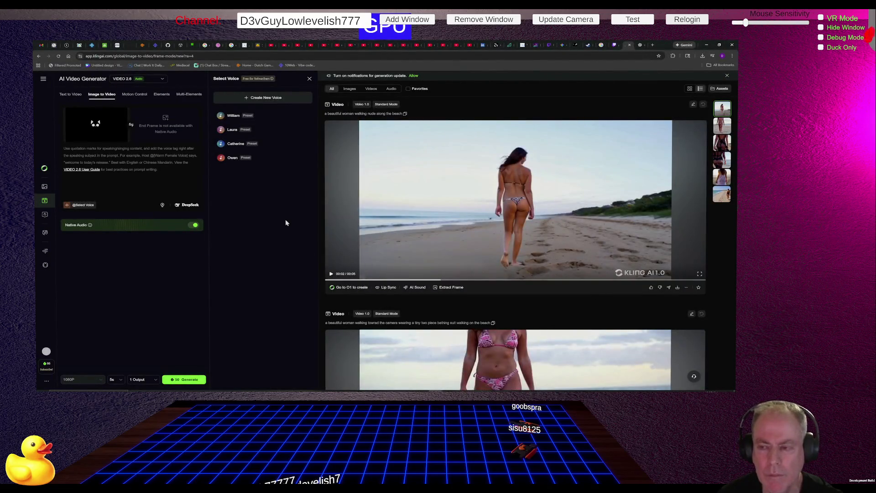
- Turn off Native Audio, generate the cat-to-logo video, then close Kling AI
scroll(370, 223, "down", 3)
scroll(370, 231, "up", 3)
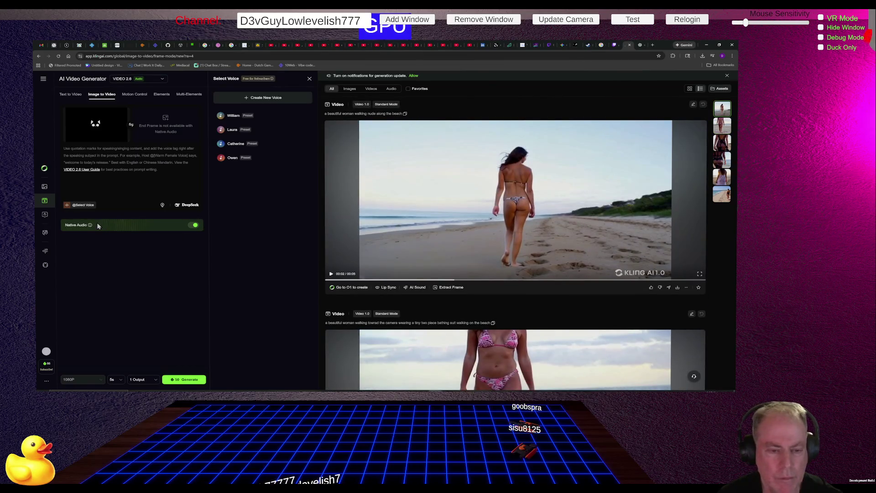
left_click(193, 226)
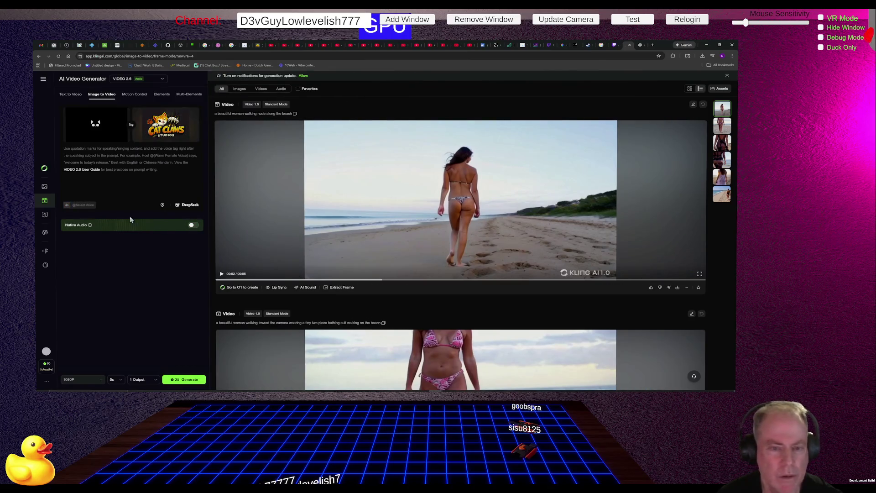
left_click(178, 378)
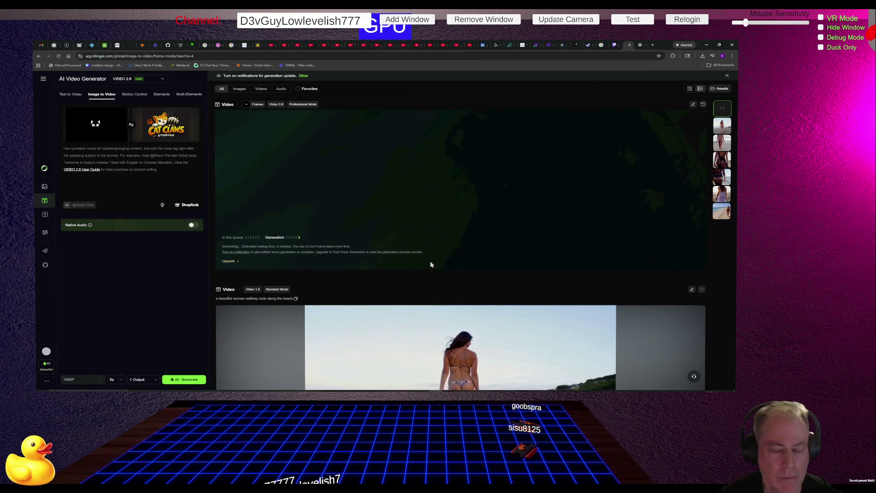
left_click(631, 46)
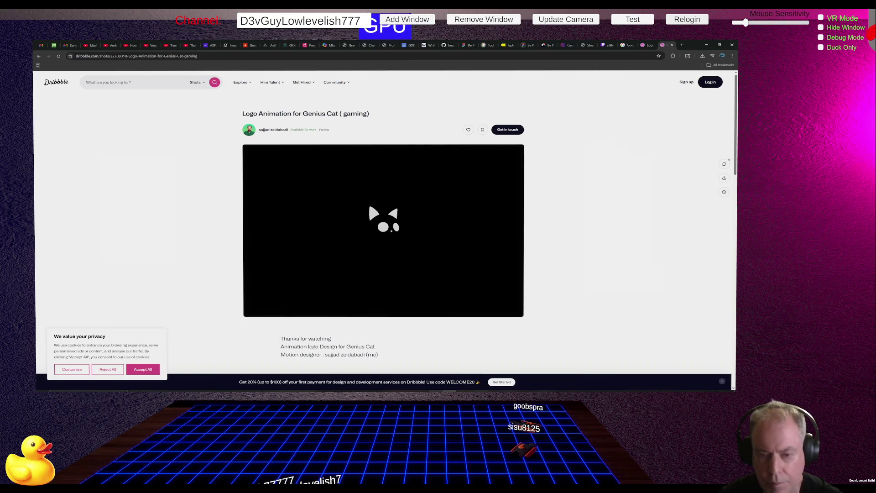
- Switch back to the Kling AI generator window
key("alt+Tab")
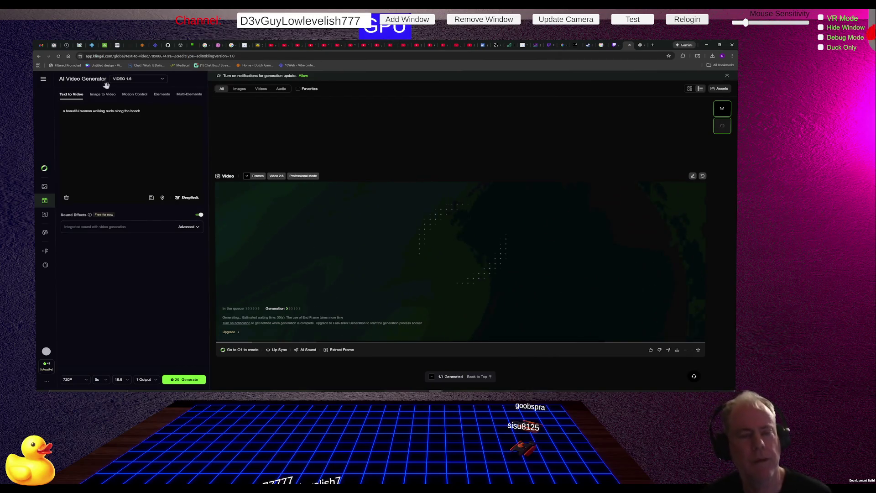
- Reload the generator, play the finished Cat Claws logo video and pause it at 00:02
left_click(59, 56)
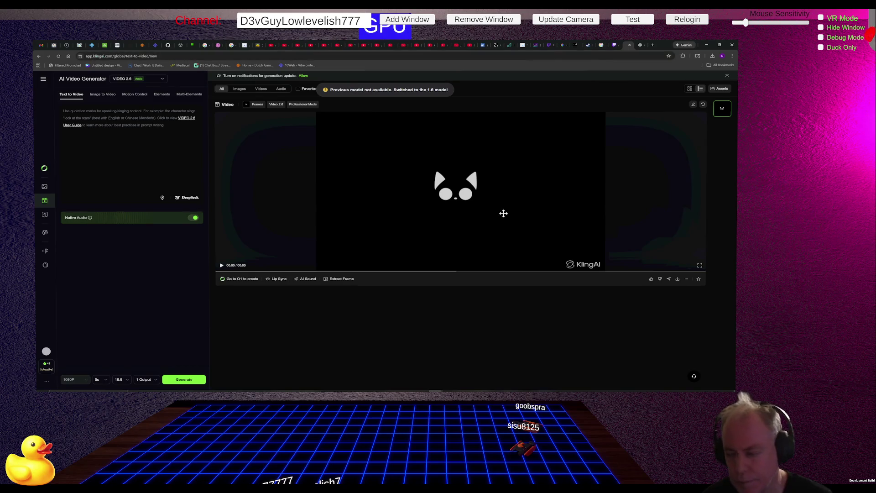
left_click(222, 265)
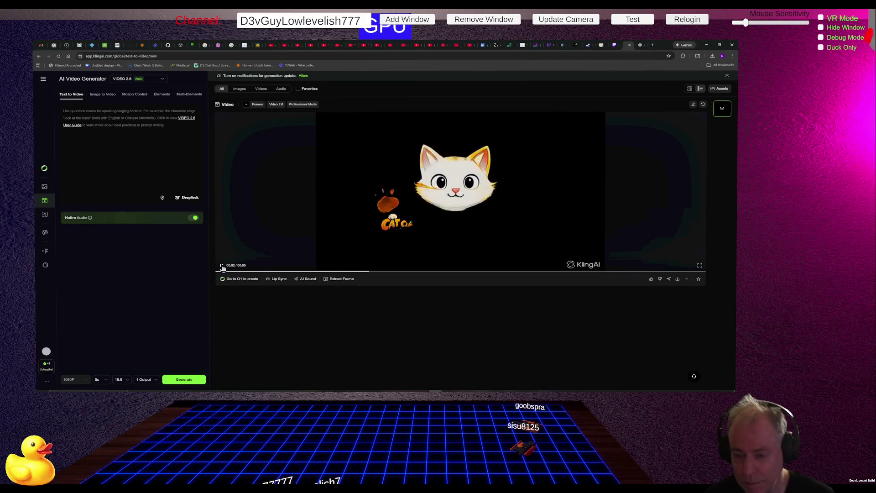
left_click(213, 249)
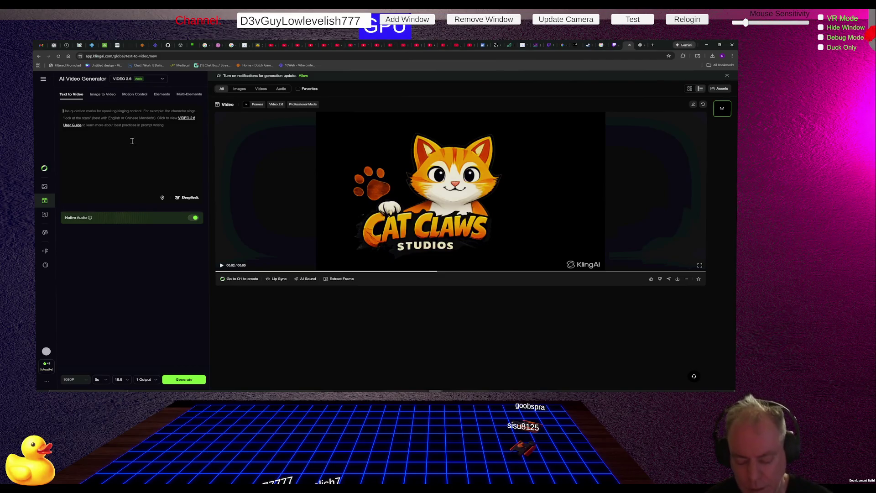
- Enter a prompt: the shadowed cat looks around, then jumps into the light as the orange cat
type("The cat in the shado")
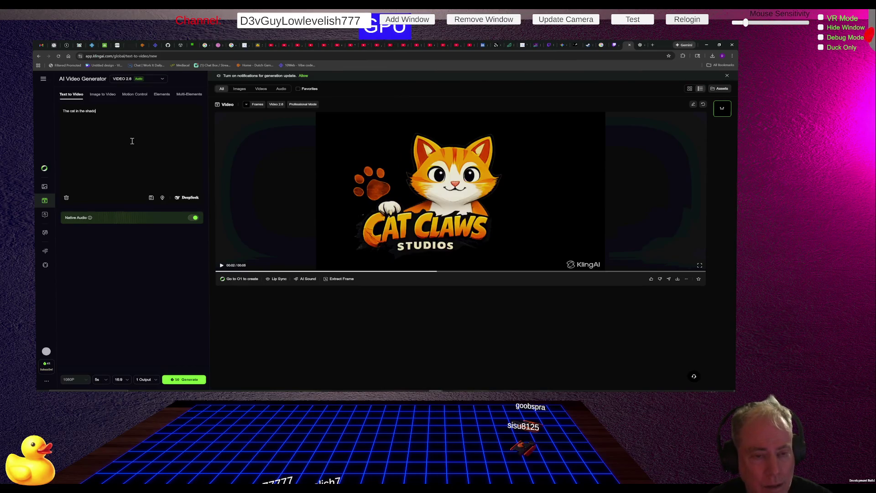
type("w looks")
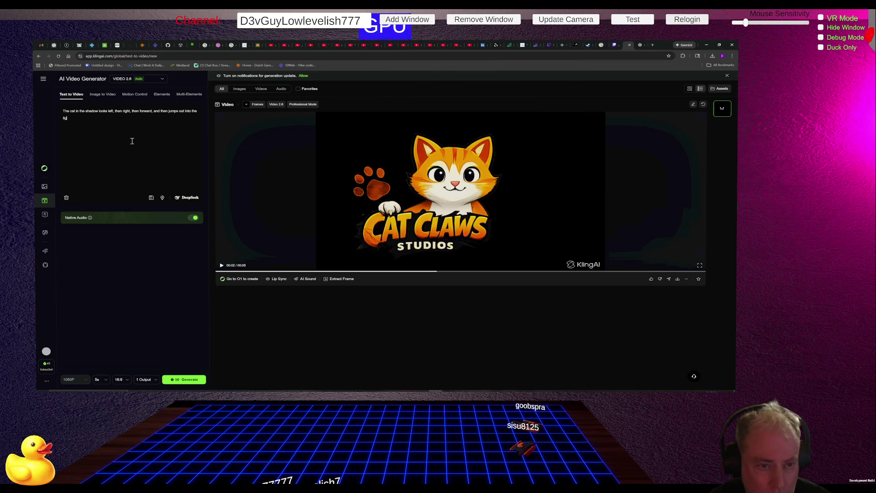
type("the orange cat")
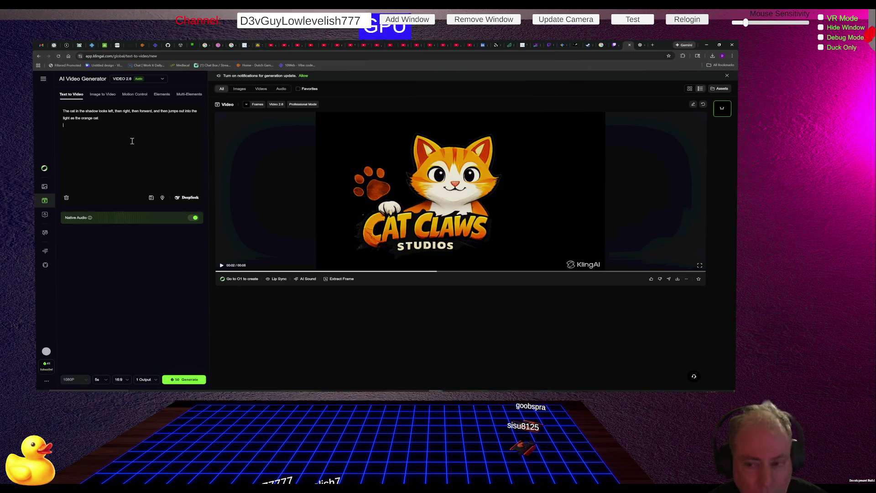
key("Return")
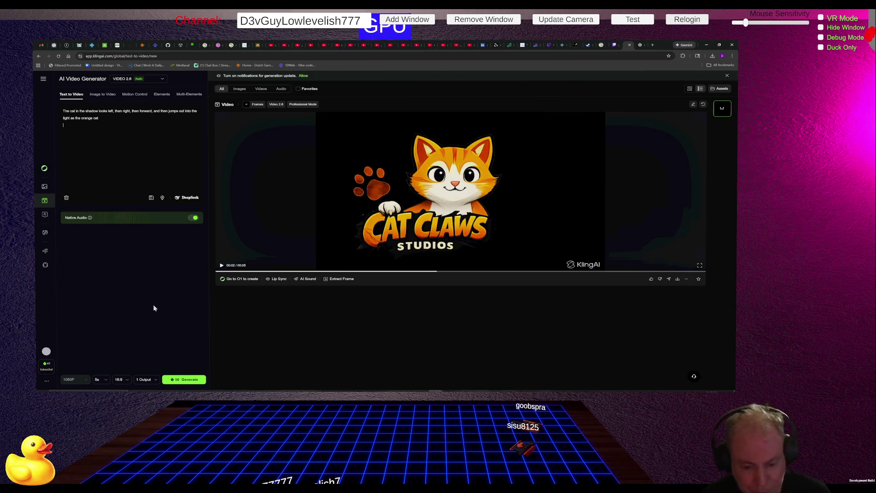
- Generate from the new prompt, then choose the Standard plan special offer
left_click(186, 382)
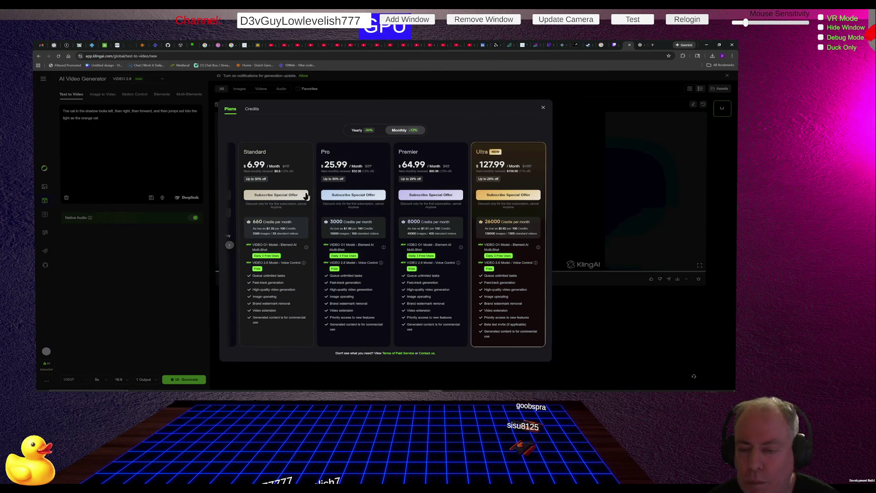
left_click(279, 196)
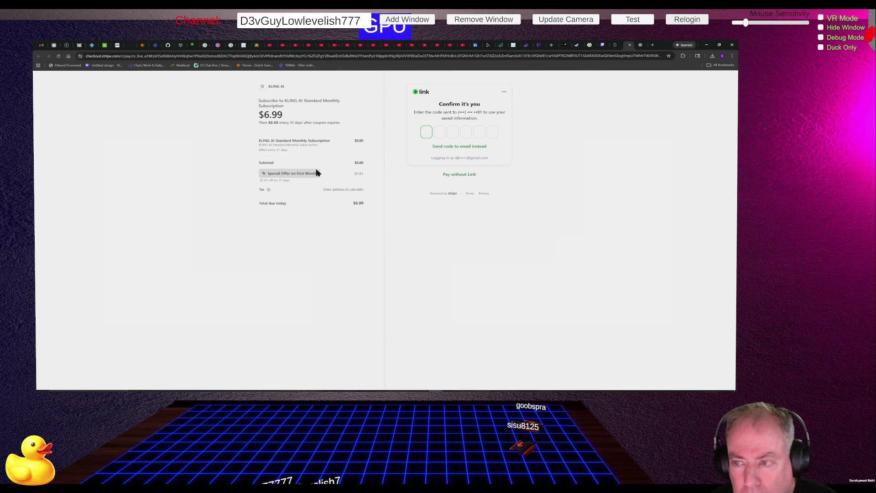
- Open and dismiss the Link payment options, then close the $6.99 Stripe checkout
left_click(504, 92)
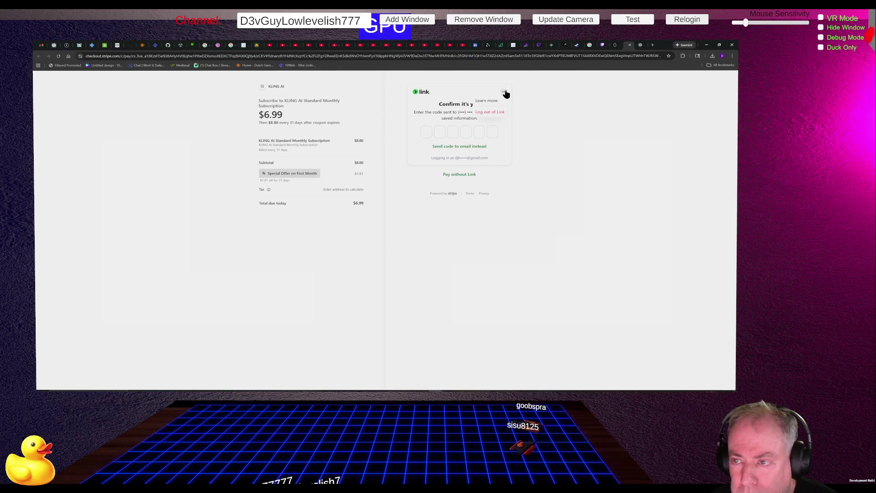
left_click(559, 138)
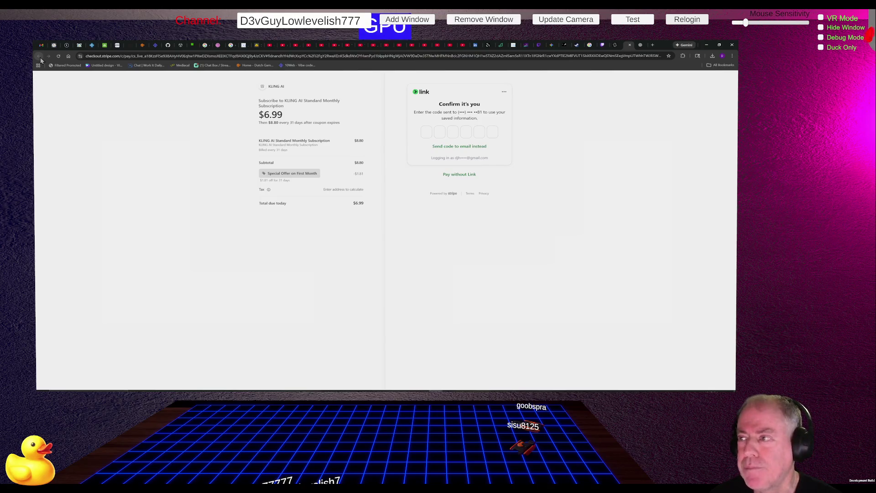
left_click(629, 46)
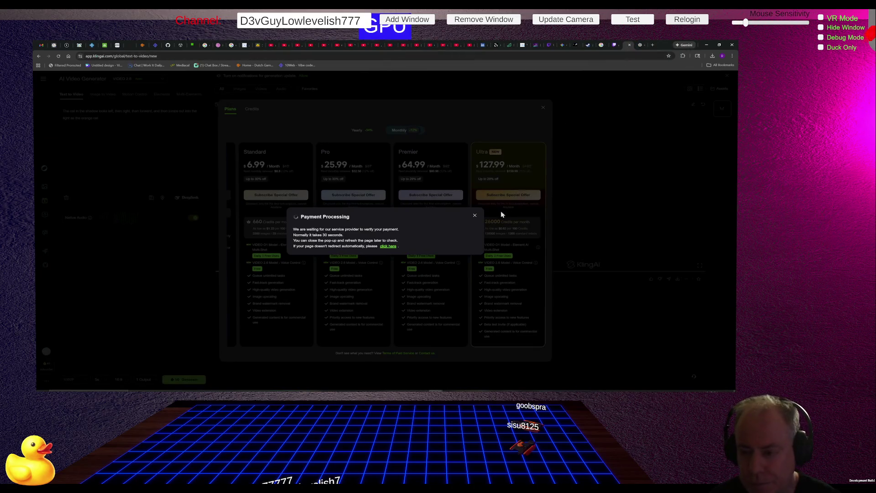
- Dismiss the payment notice, compare yearly and monthly plan prices, then open a new tab
left_click(476, 215)
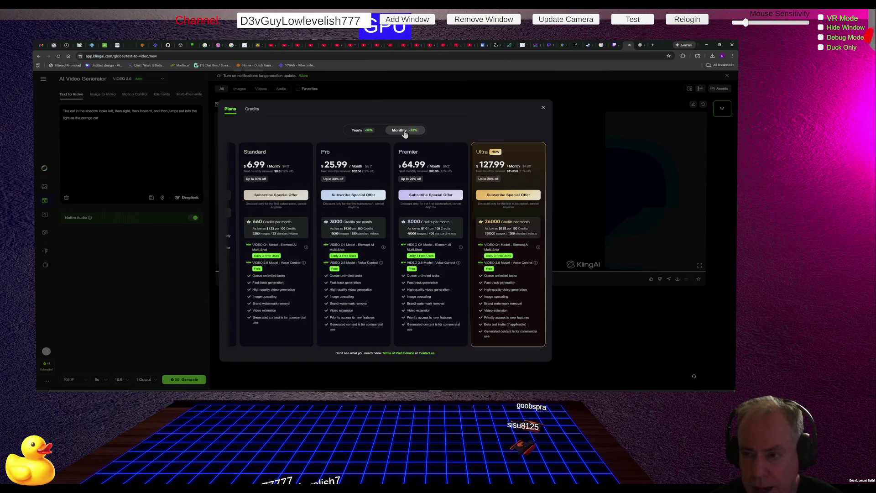
left_click(360, 132)
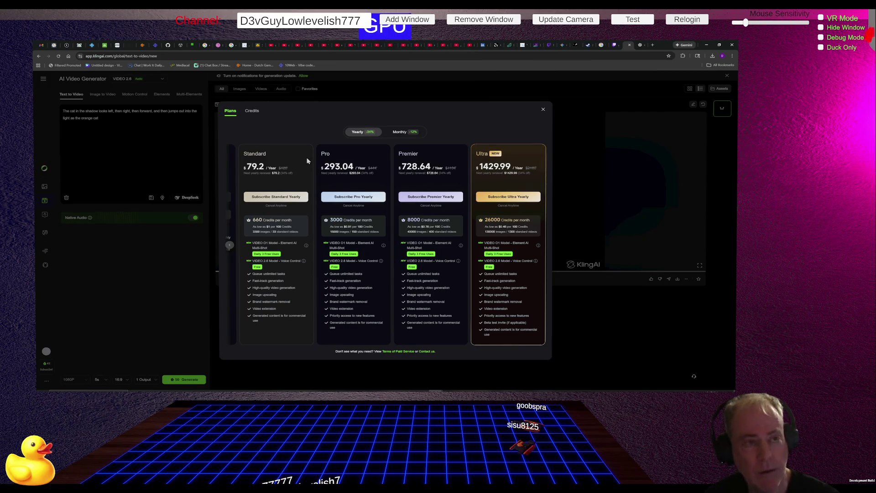
left_click(400, 132)
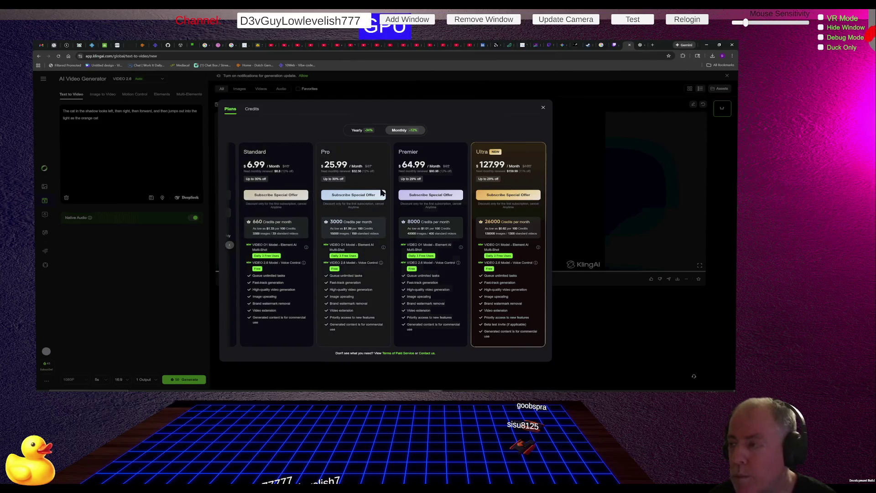
left_click(653, 48)
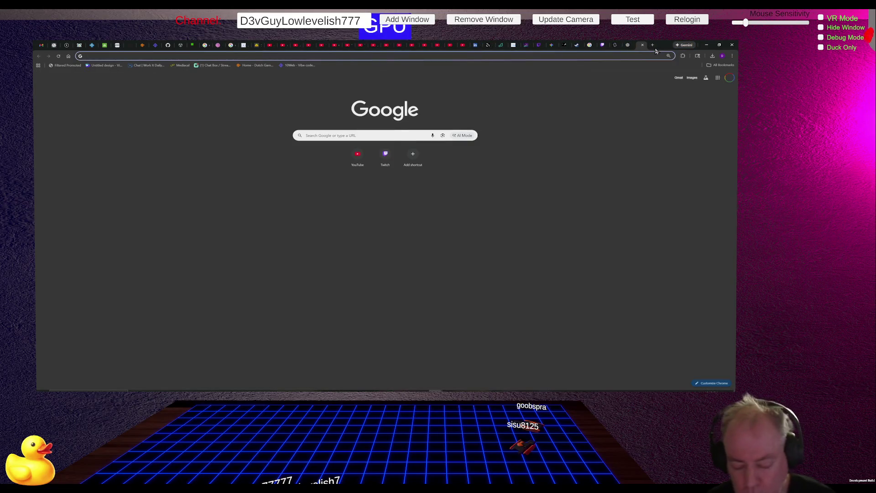
- Search for 'sora 2', visit the OpenArt Sora 2 Video Generator result, then go back
type("sora")
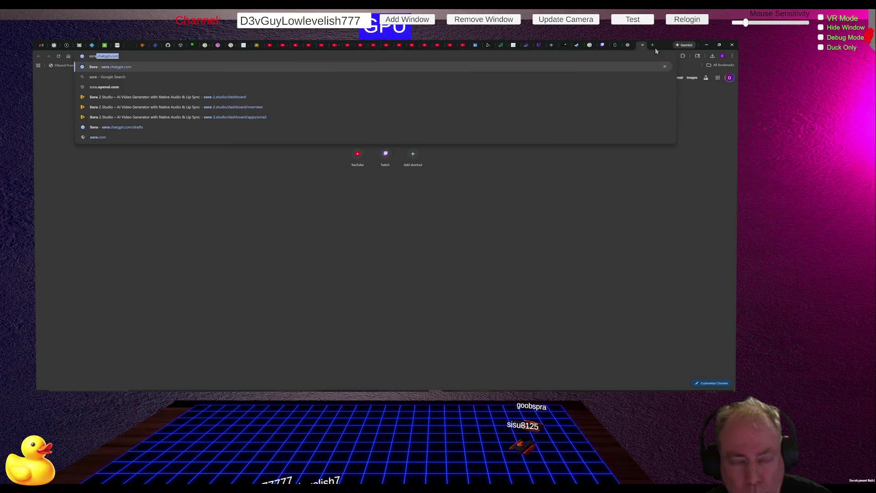
type(" 2")
key("Return")
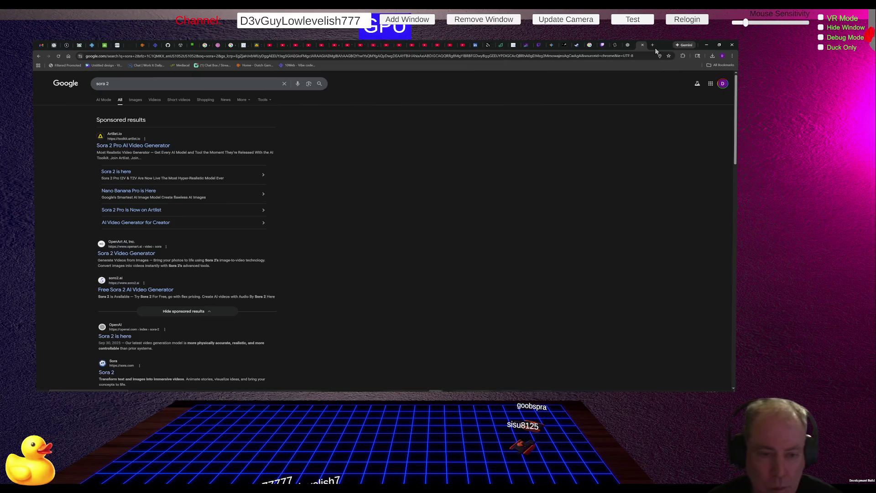
left_click(135, 255)
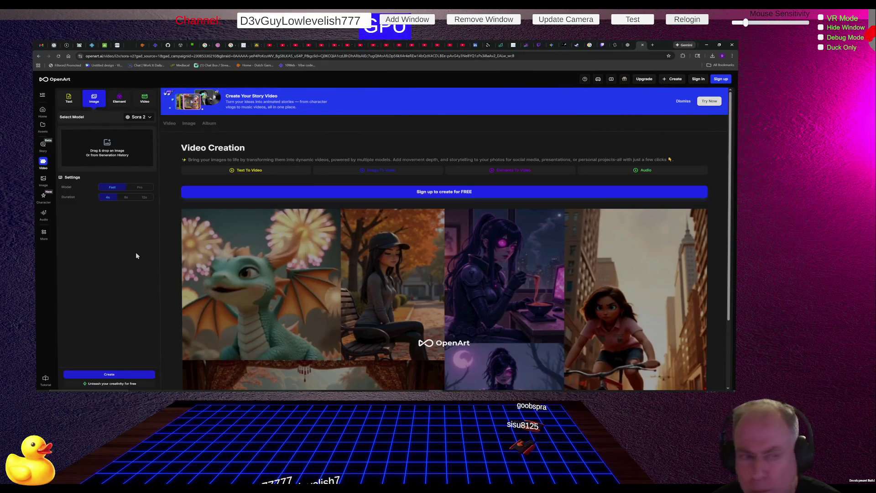
left_click(39, 56)
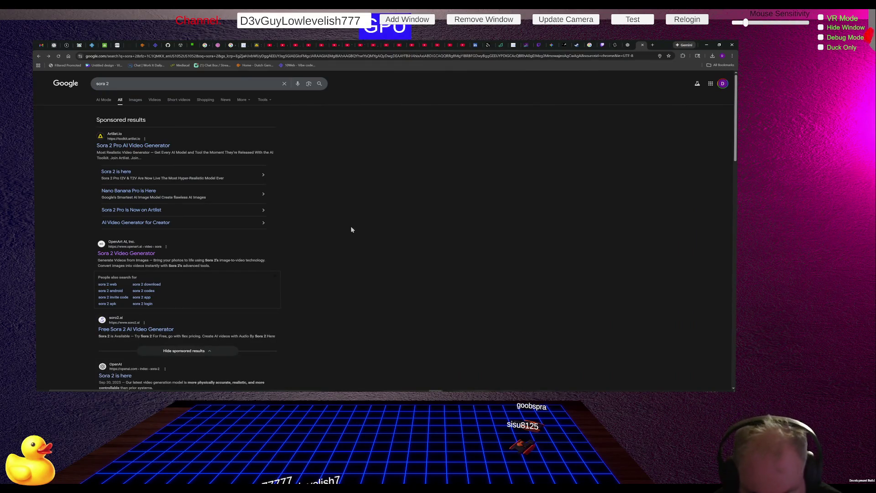
- Scroll down the results and open OpenAI's 'Sora 2 is here' article
scroll(360, 226, "down", 3)
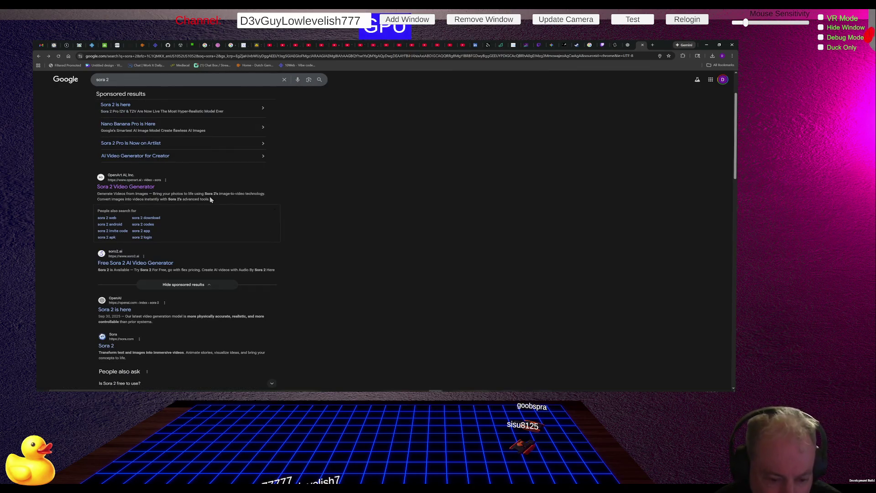
scroll(210, 200, "down", 1)
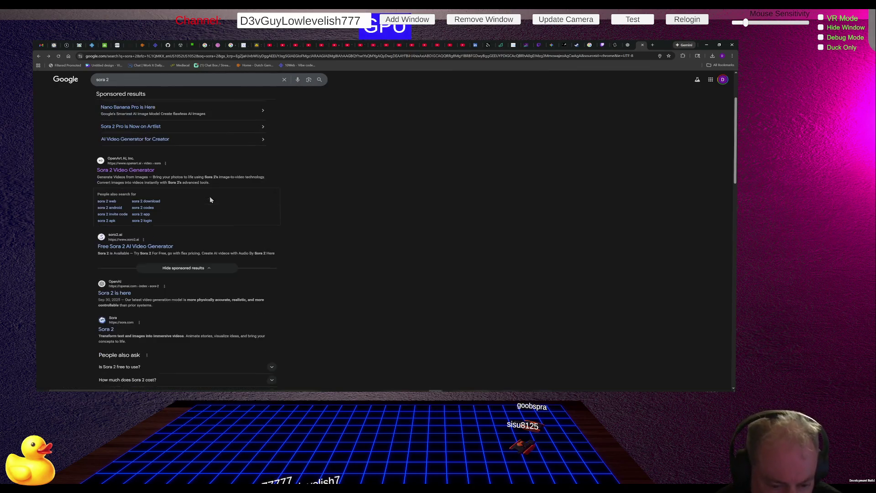
left_click(127, 295)
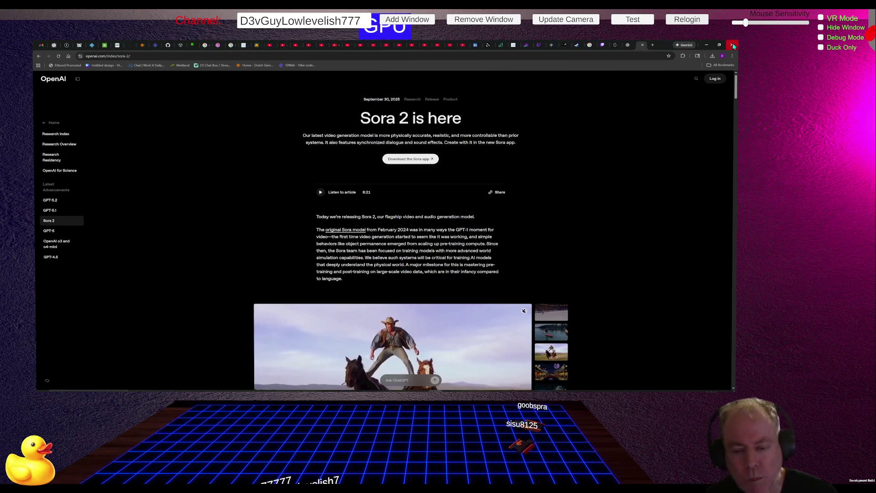
- Close the Sora 2 announcement tab with Ctrl+W after reading it
key("ctrl+w")
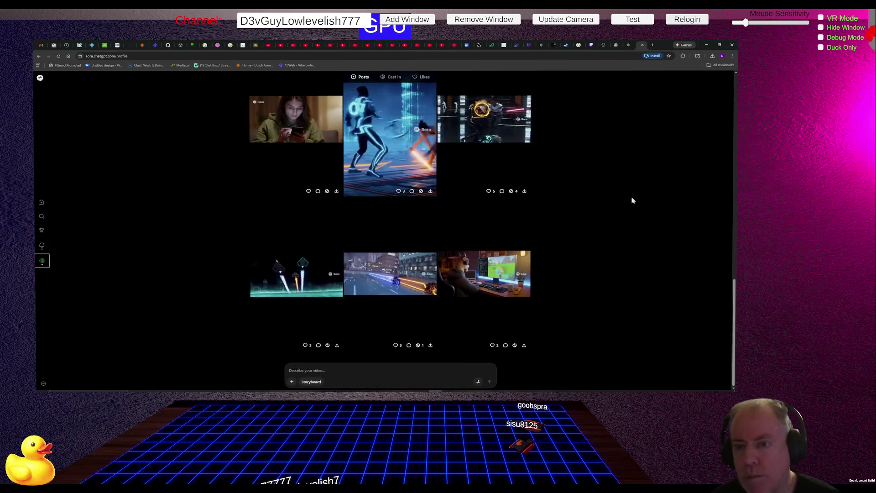
scroll(632, 200, "up", 10)
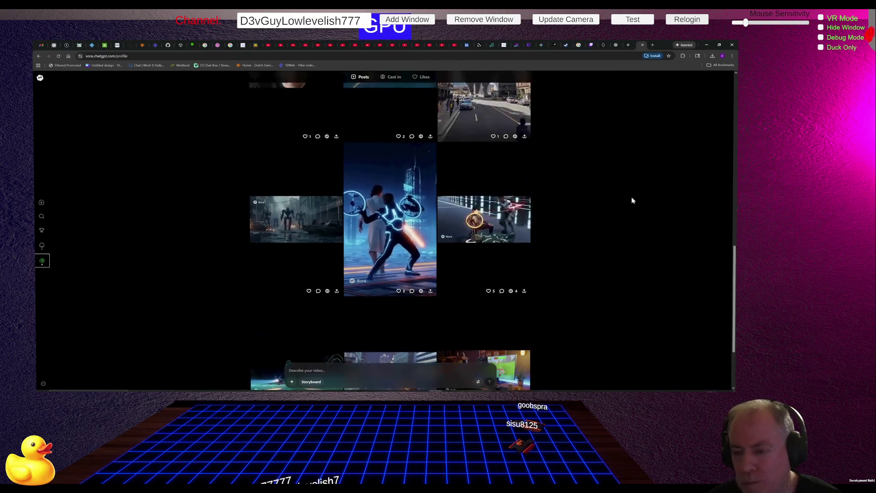
scroll(632, 200, "up", 5)
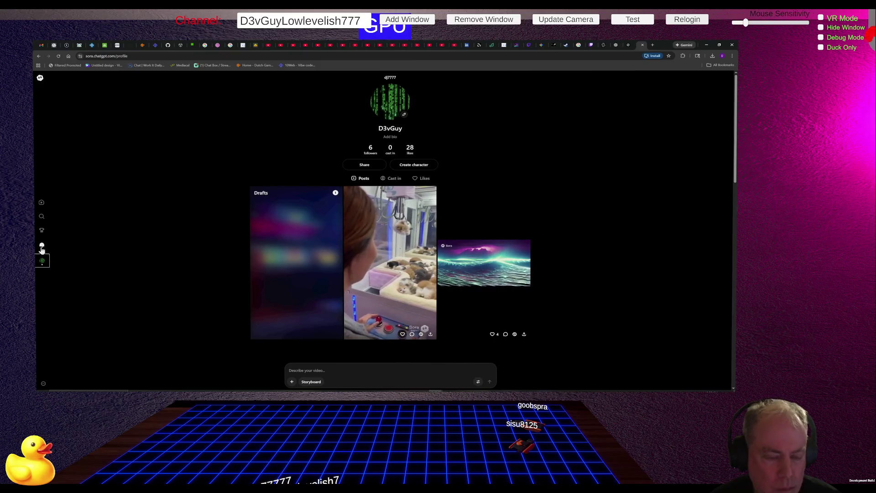
left_click(42, 203)
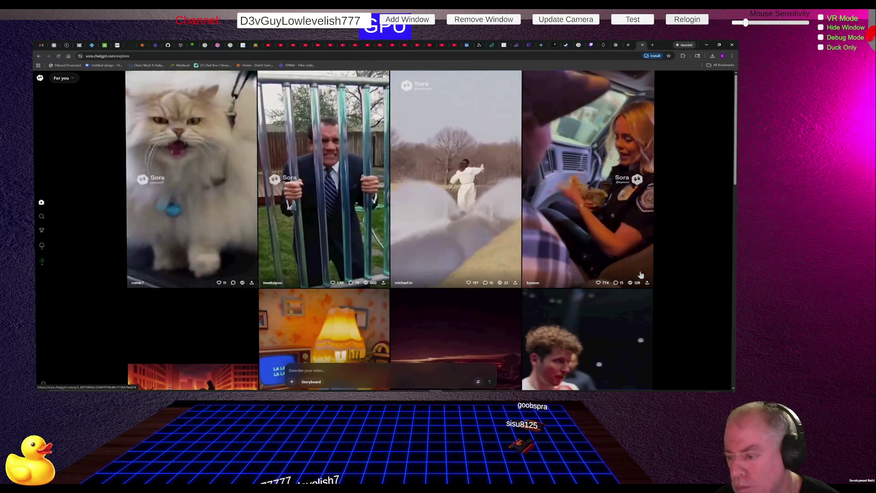
scroll(640, 279, "down", 4)
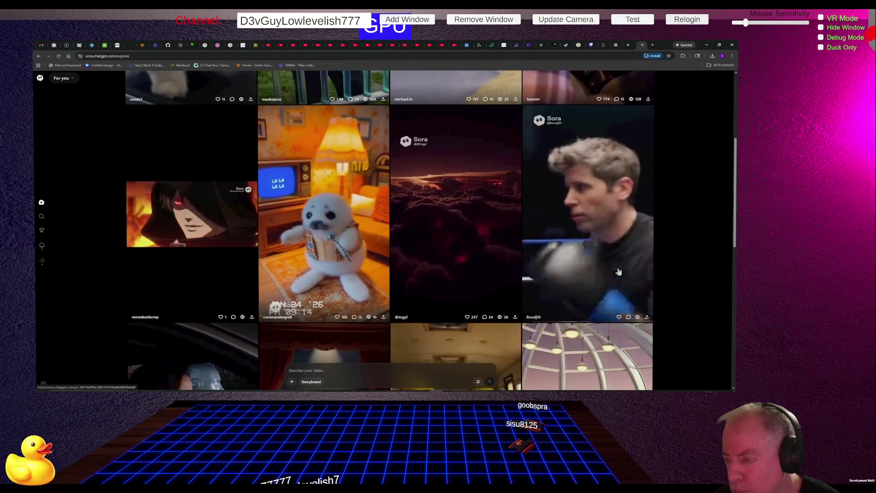
scroll(623, 260, "down", 4)
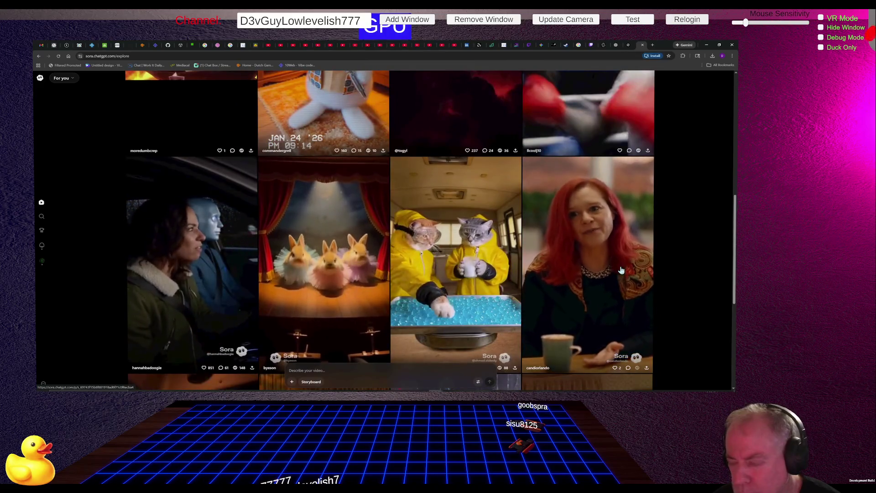
scroll(621, 270, "down", 4)
scroll(622, 270, "down", 2)
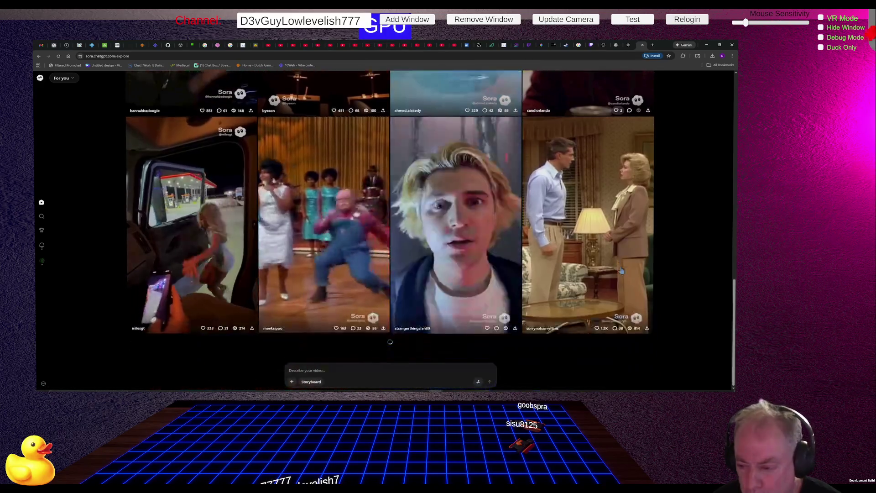
scroll(622, 270, "down", 2)
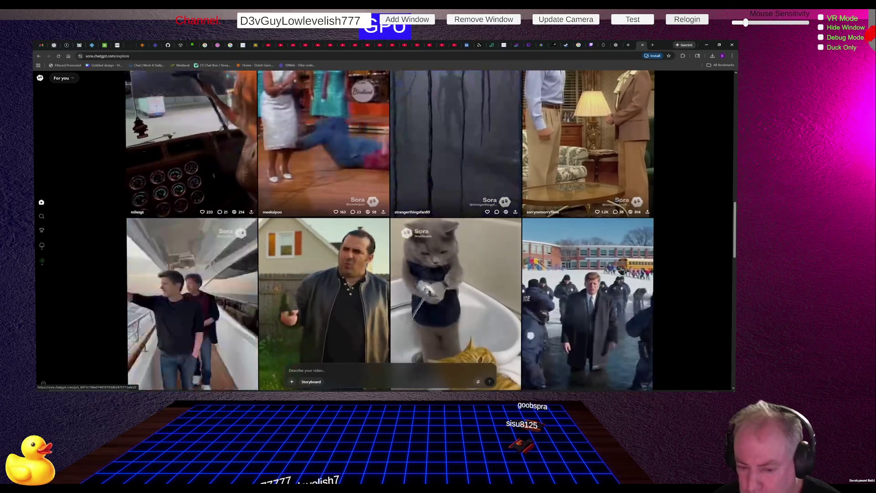
scroll(614, 228, "up", 2)
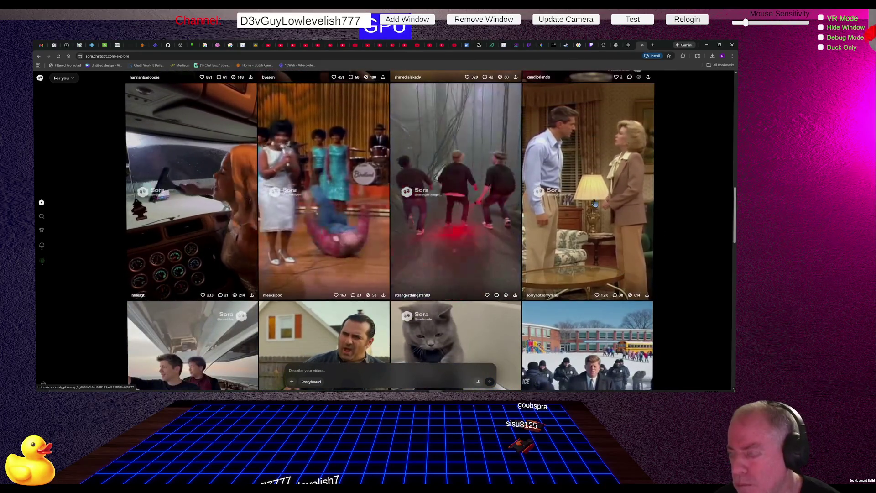
scroll(594, 208, "down", 4)
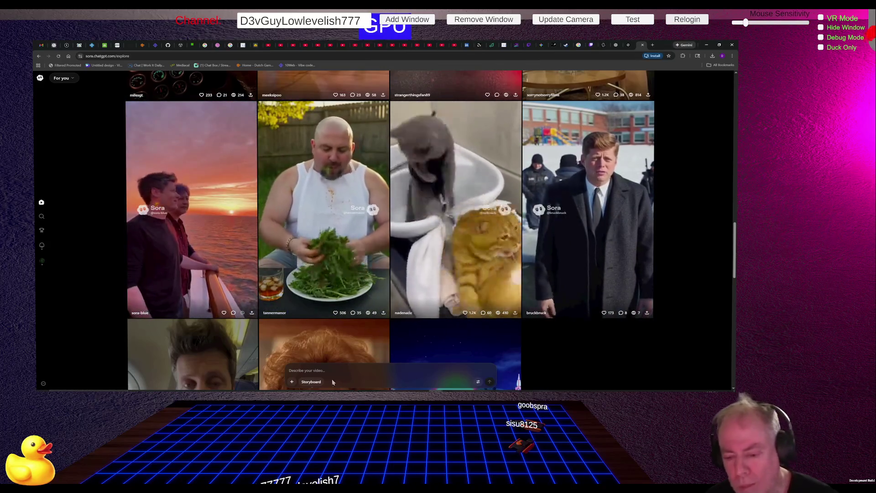
left_click(293, 382)
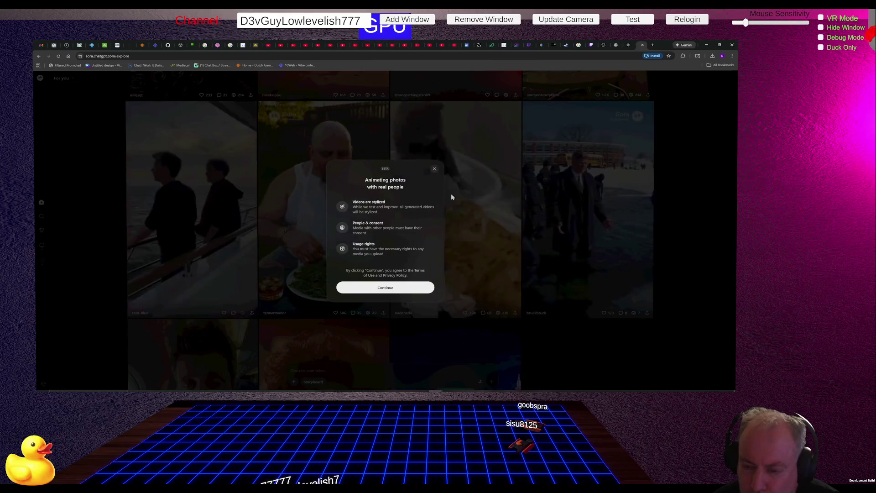
- Accept the photo-animation terms and bring up the video generation settings
left_click(385, 288)
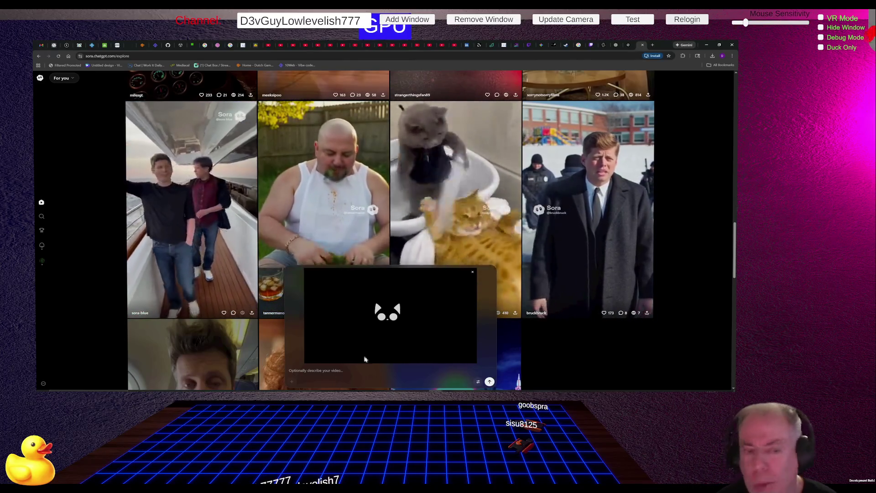
left_click(478, 382)
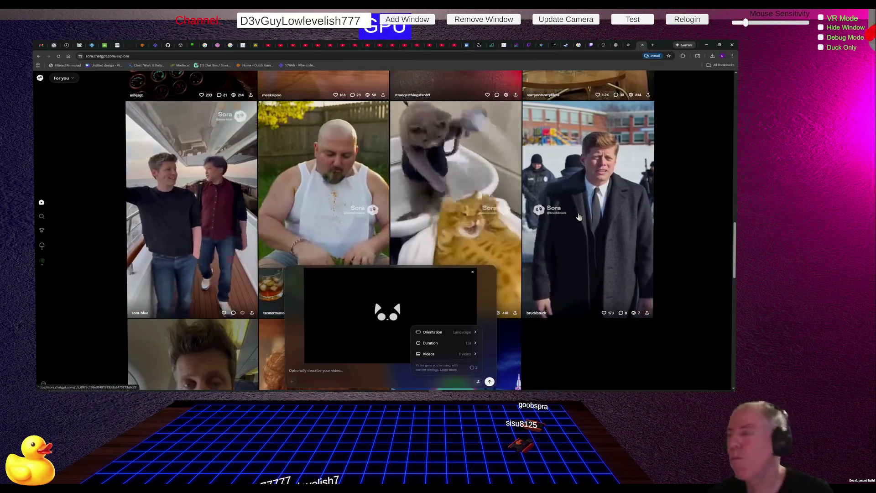
- Switch to the Kling AI video generator tab
left_click(604, 45)
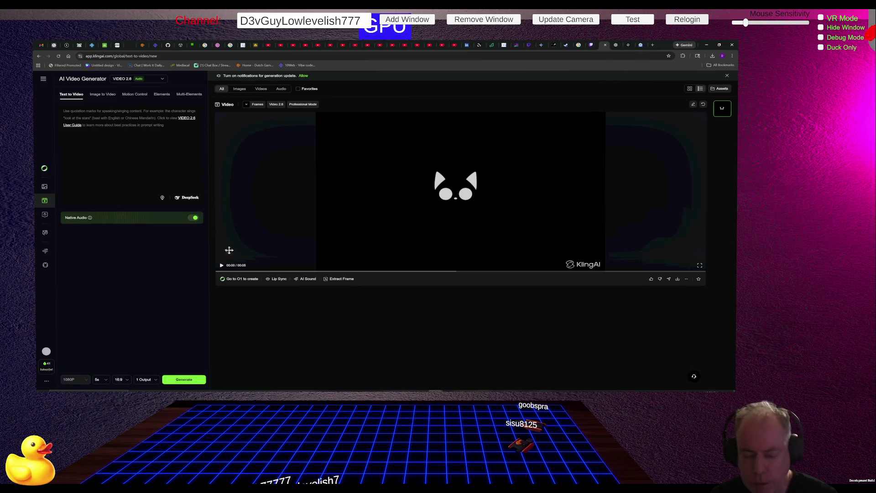
- Play, pause and resume the generated cat logo video
left_click(222, 267)
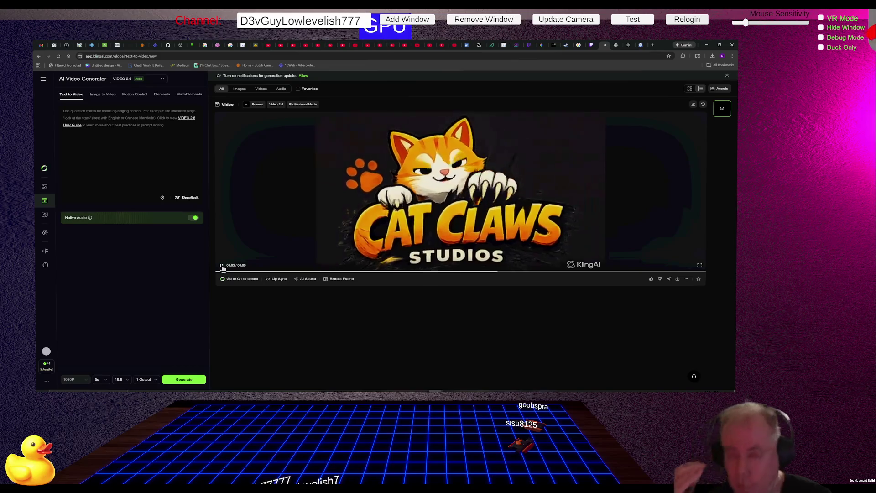
left_click(221, 265)
left_click(521, 204)
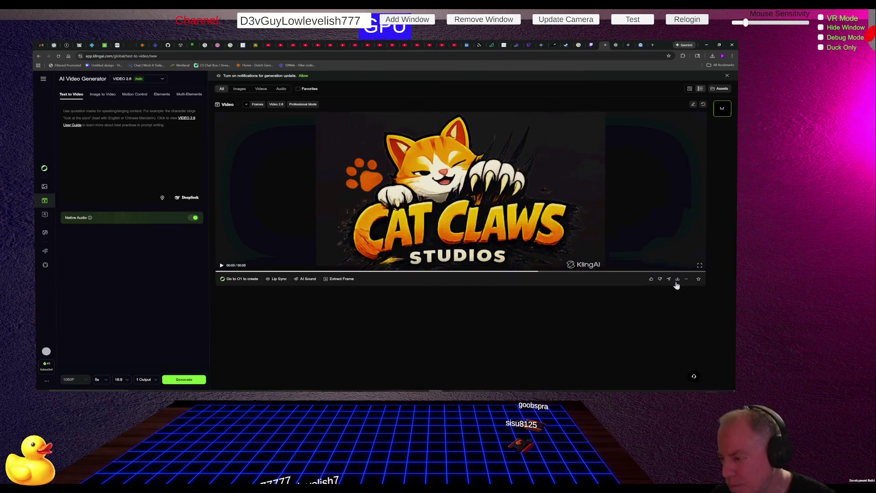
- Download the cat logo video, dismiss the download notice, and pause the Cat Claws Studios clip
left_click(678, 279)
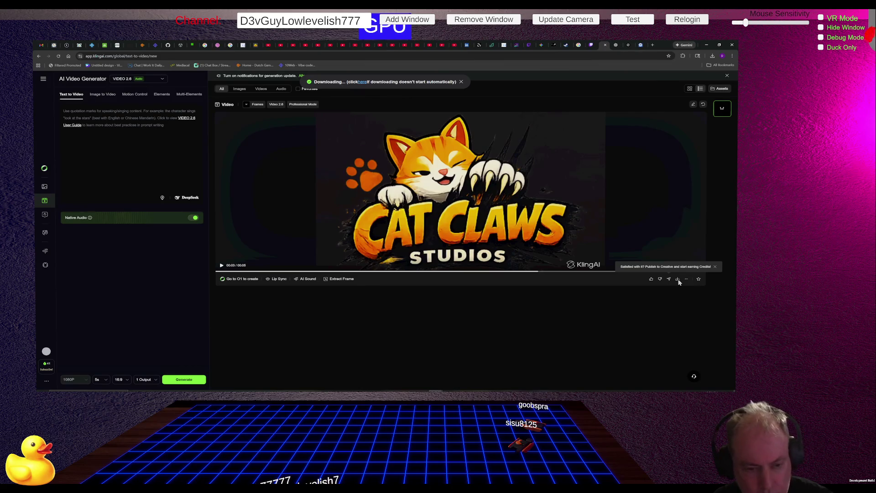
left_click(224, 158)
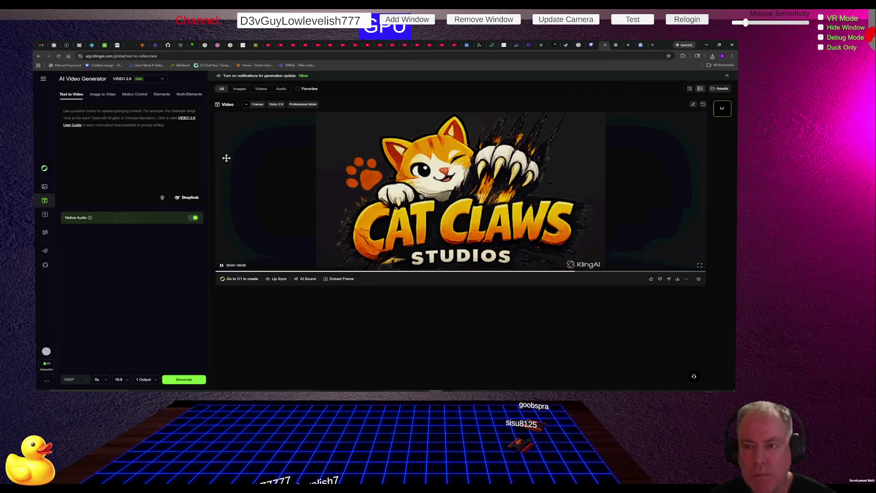
left_click(420, 69)
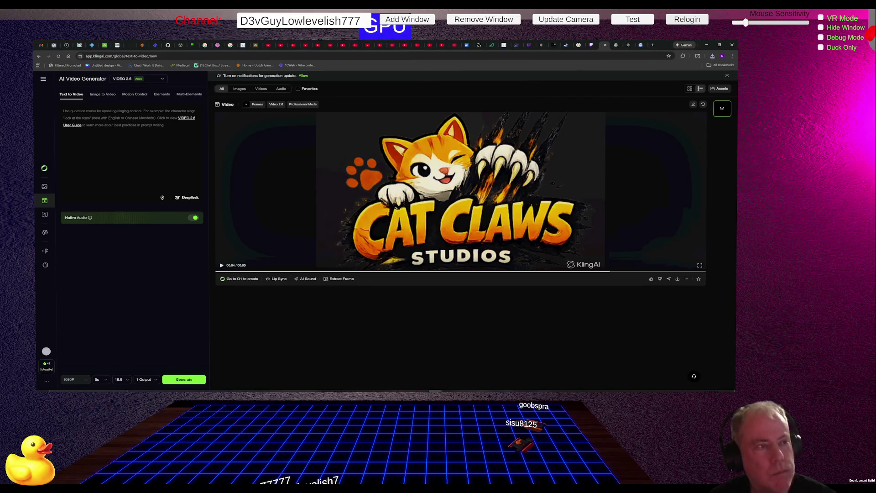
left_click(474, 22)
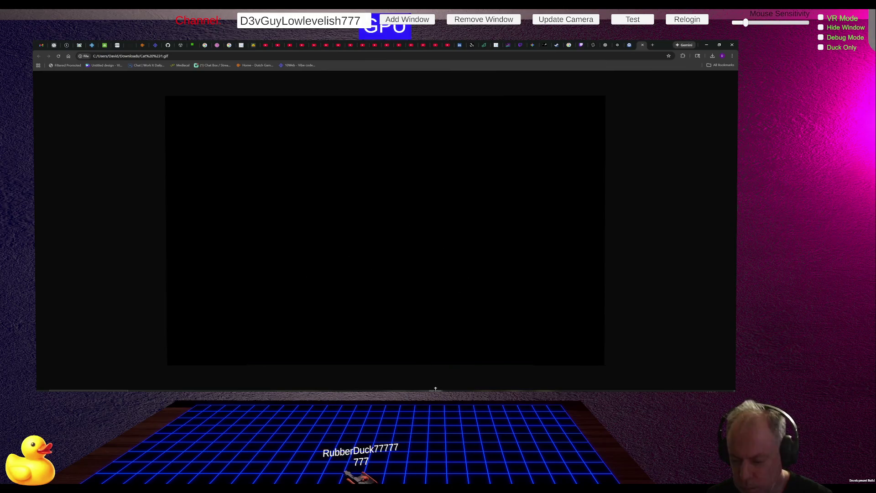
- Bring the Cat Claw Anim #2 video forward from the taskbar
mouse_move(438, 390)
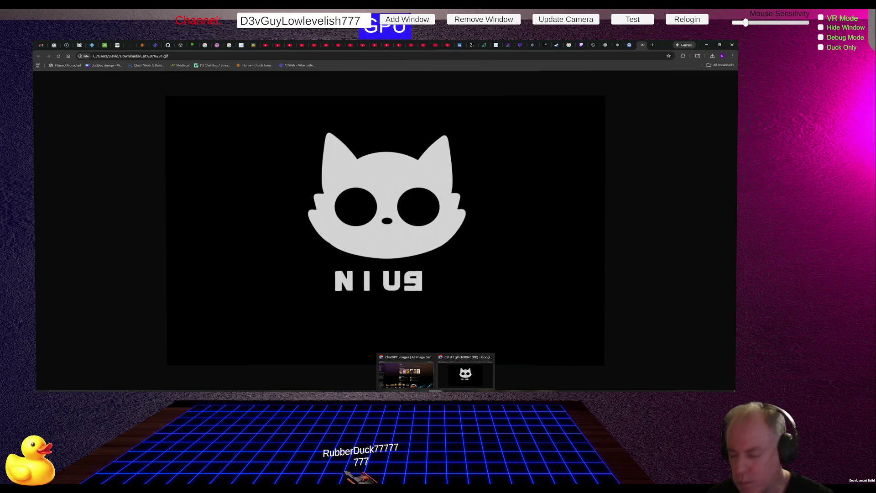
left_click(573, 391)
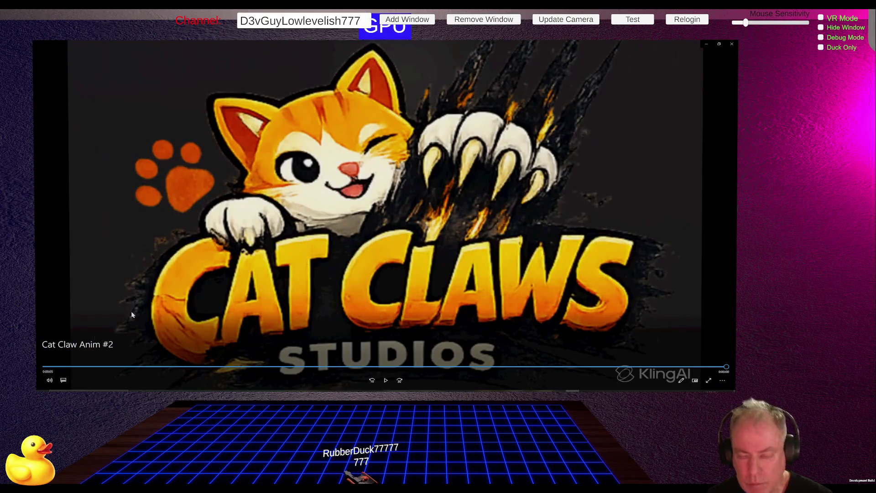
- Alt+Tab between the cat GIF and Cat Claw Anim #2, replay the video, then return to Cat #1.gif
key("alt+Tab")
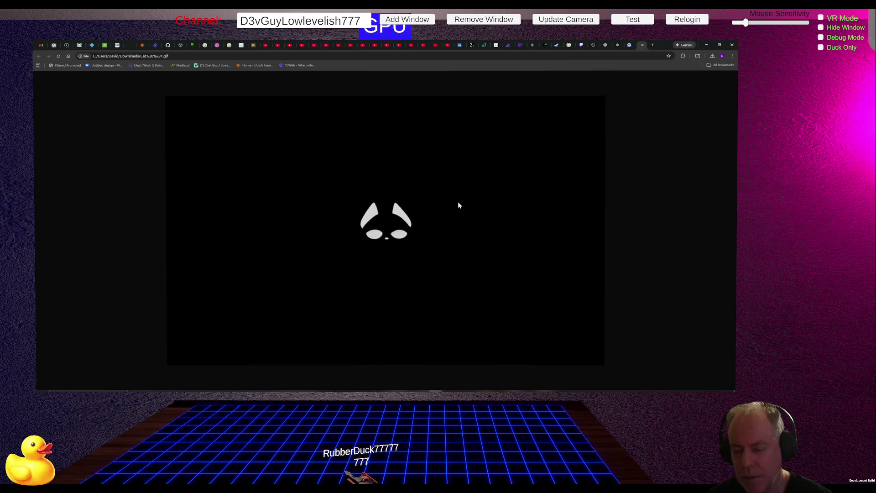
key("alt+Tab")
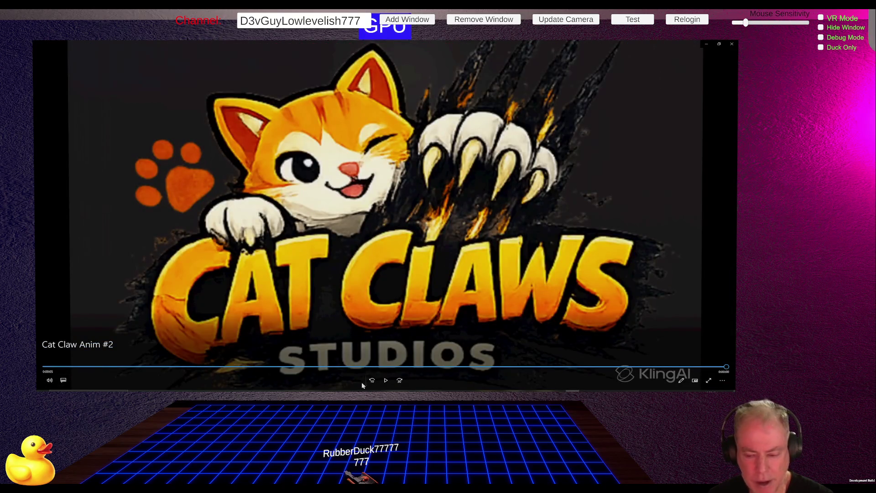
left_click(385, 381)
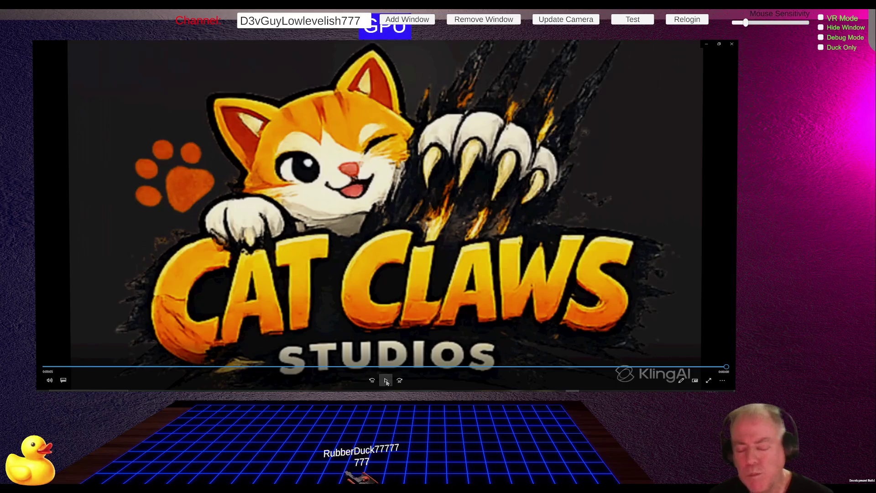
mouse_move(436, 394)
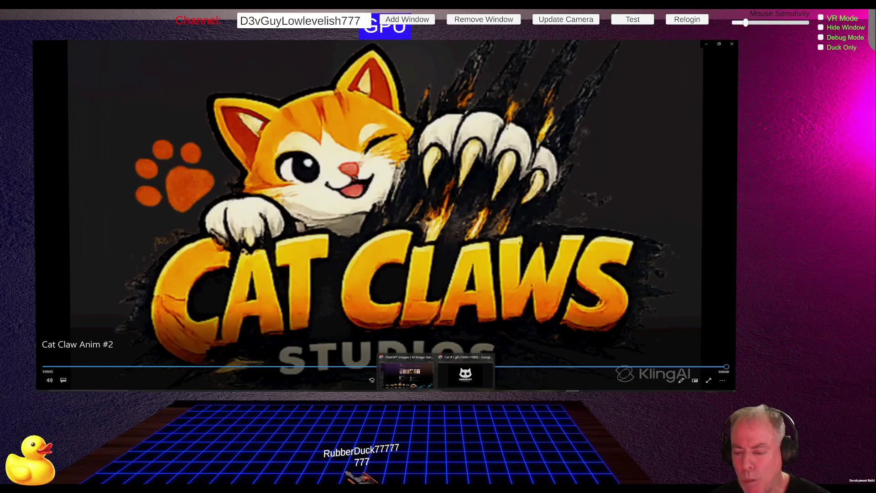
left_click(465, 372)
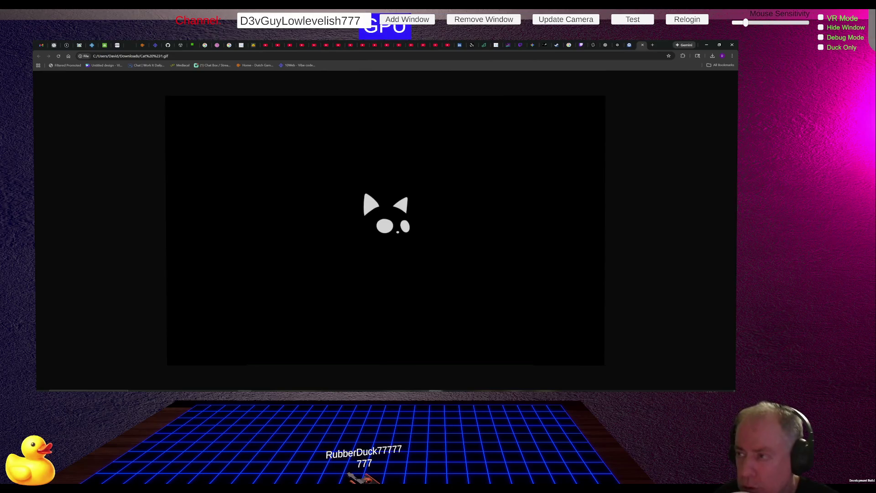
- Return to the Kling AI video generator tab in Chrome
left_click(595, 45)
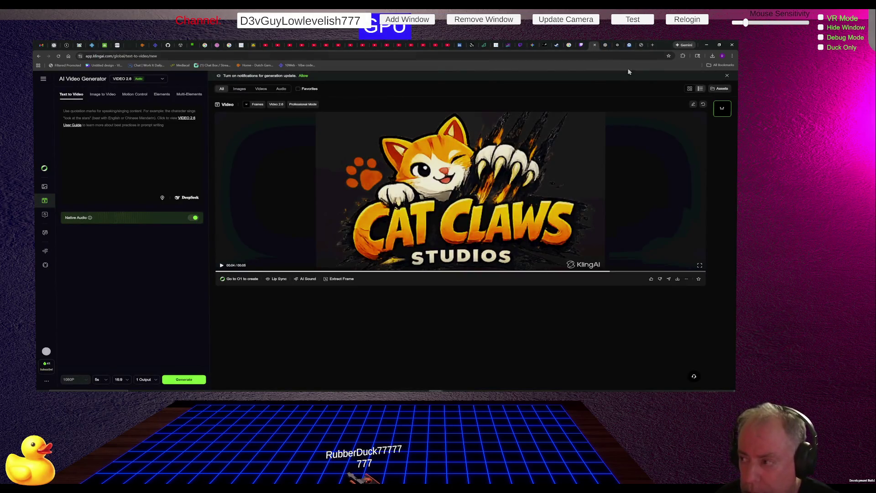
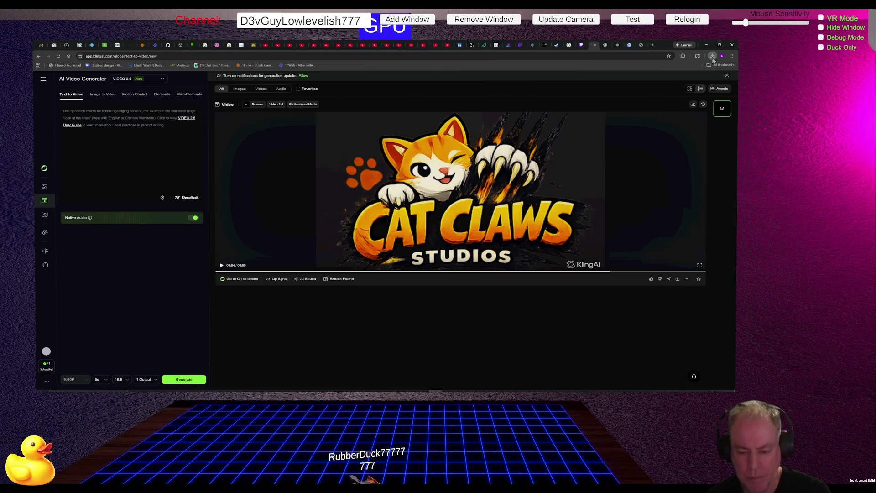
- Switch from the Kling AI video generator to the Discord direct message conversation
key("alt+Tab")
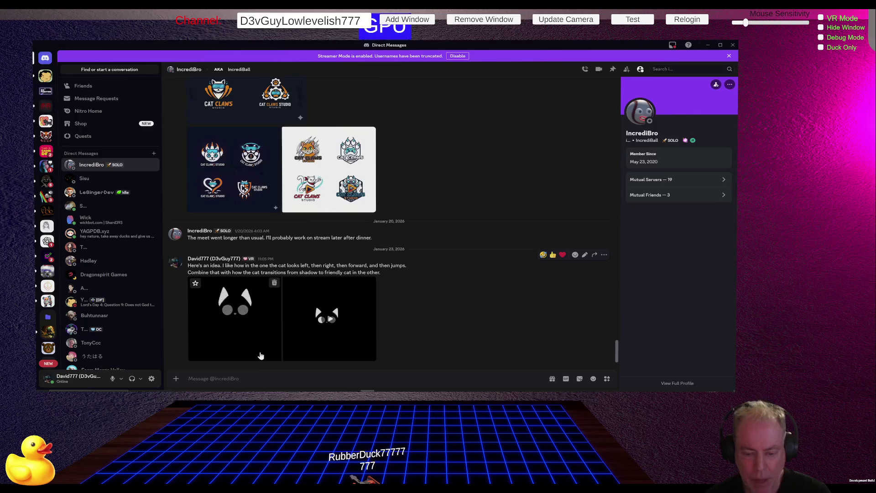
- View the shared cat logo video full-size, select the sent message text, then go to Be Positive! general channel
left_click(327, 322)
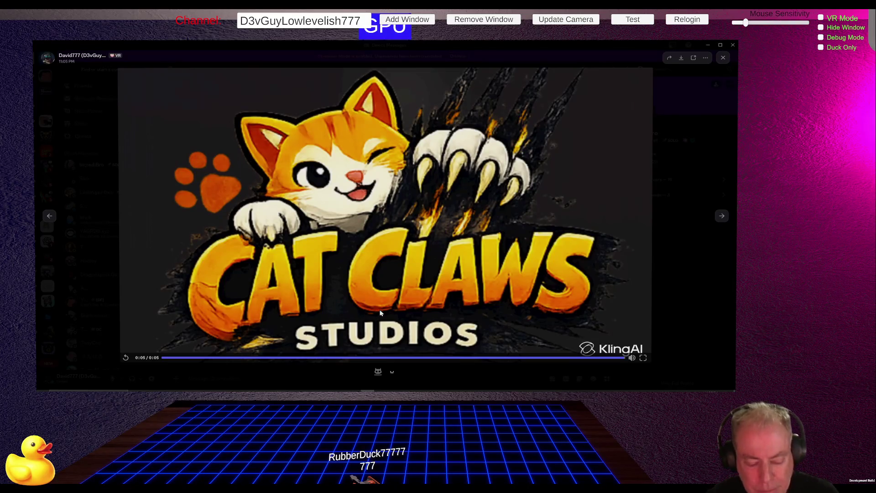
key("Escape")
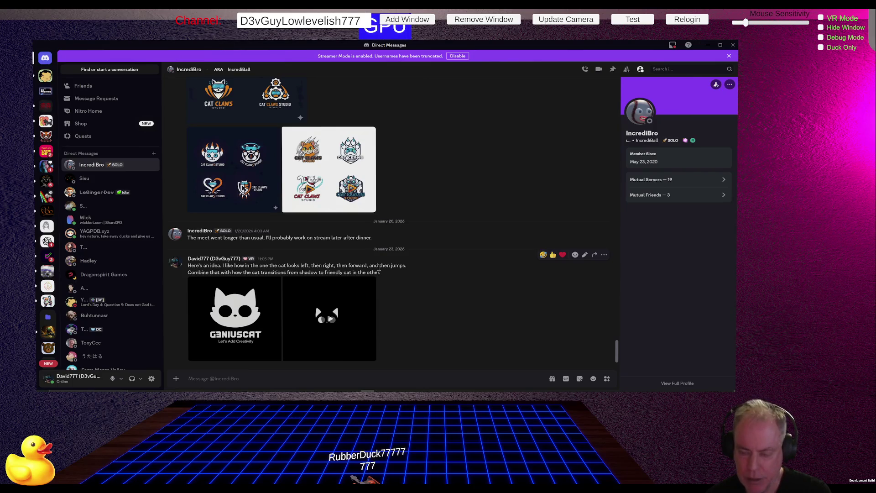
left_click_drag(385, 271, 184, 268)
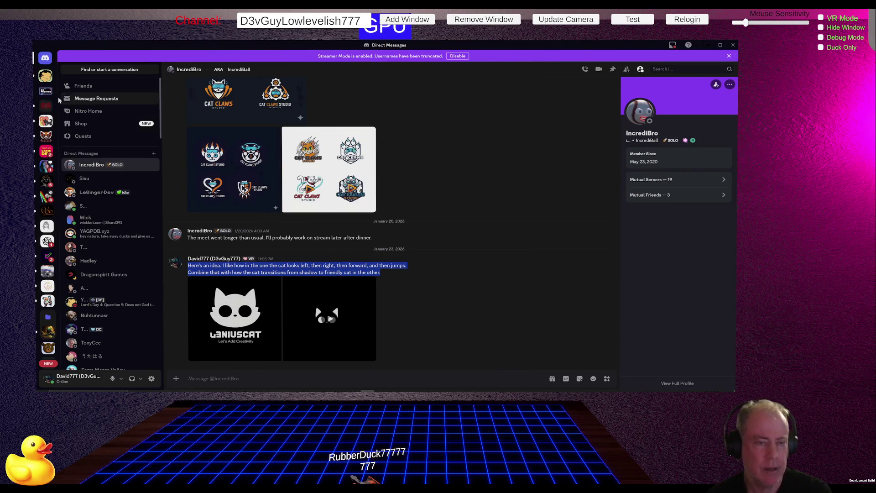
left_click(43, 94)
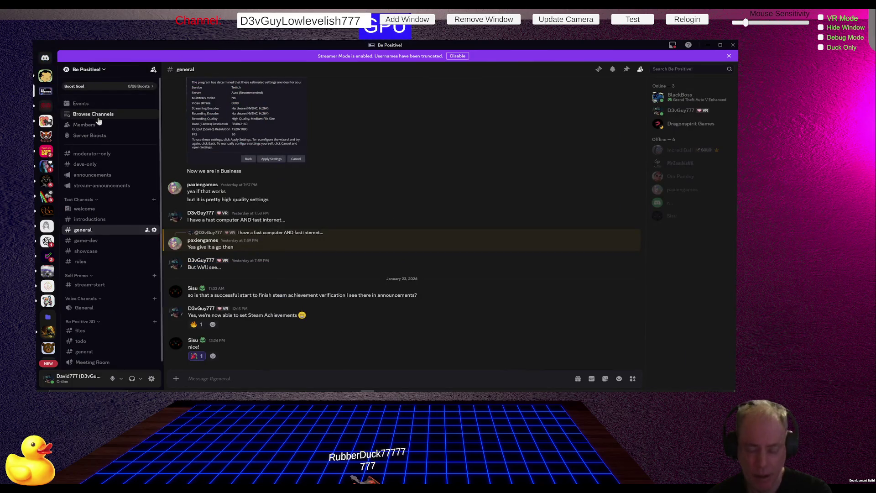